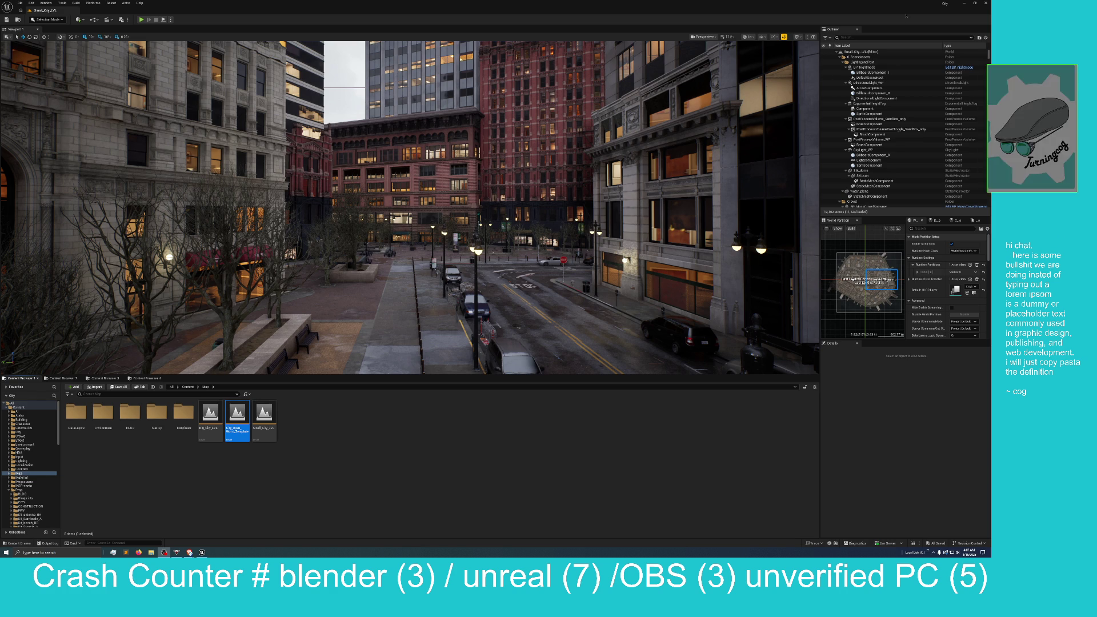
Load the City_Open_World_Template map from the Content Browser's Map folder
{"action": "double_click", "coordinate": [237, 416]}
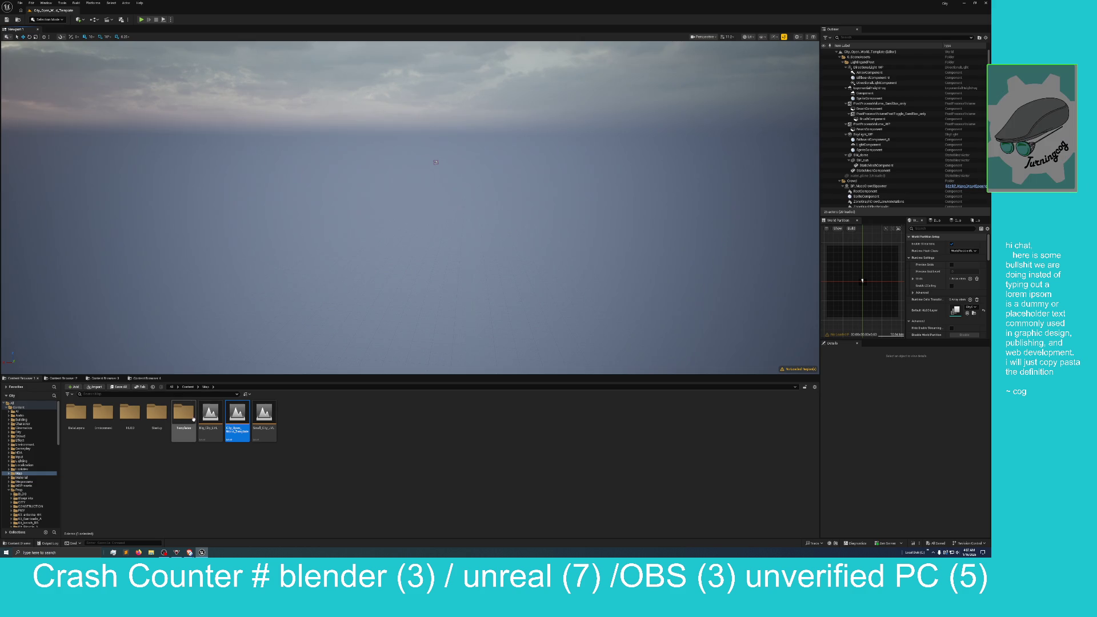
Load the Startup map from Template > Startup to see city map paths and recommended specs
{"action": "left_click", "coordinate": [183, 415]}
{"action": "double_click", "coordinate": [161, 416]}
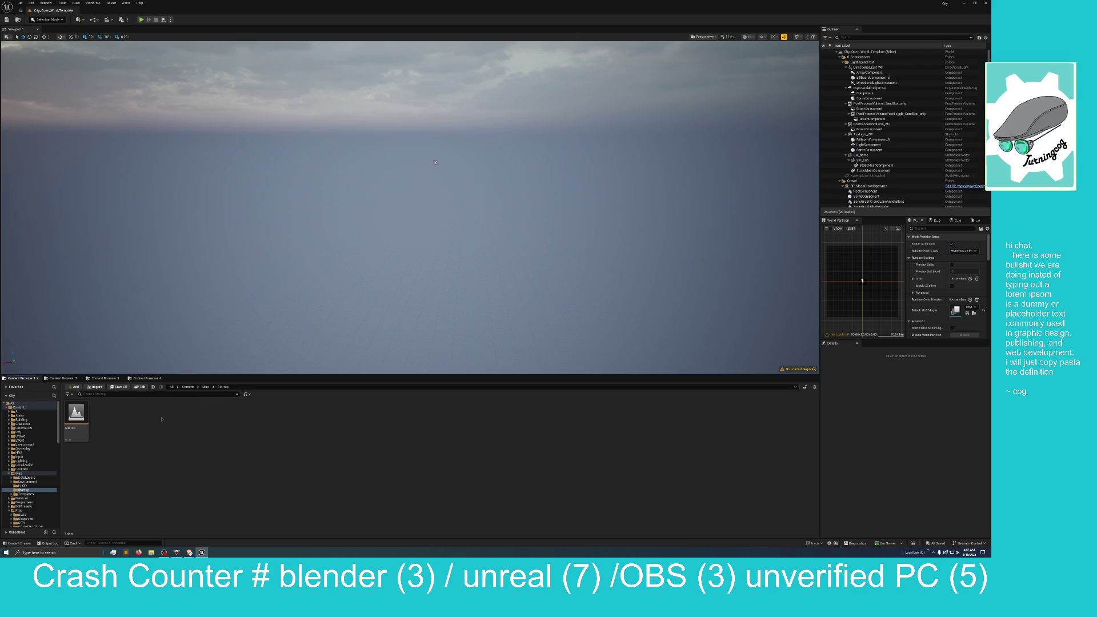
{"action": "double_click", "coordinate": [76, 414]}
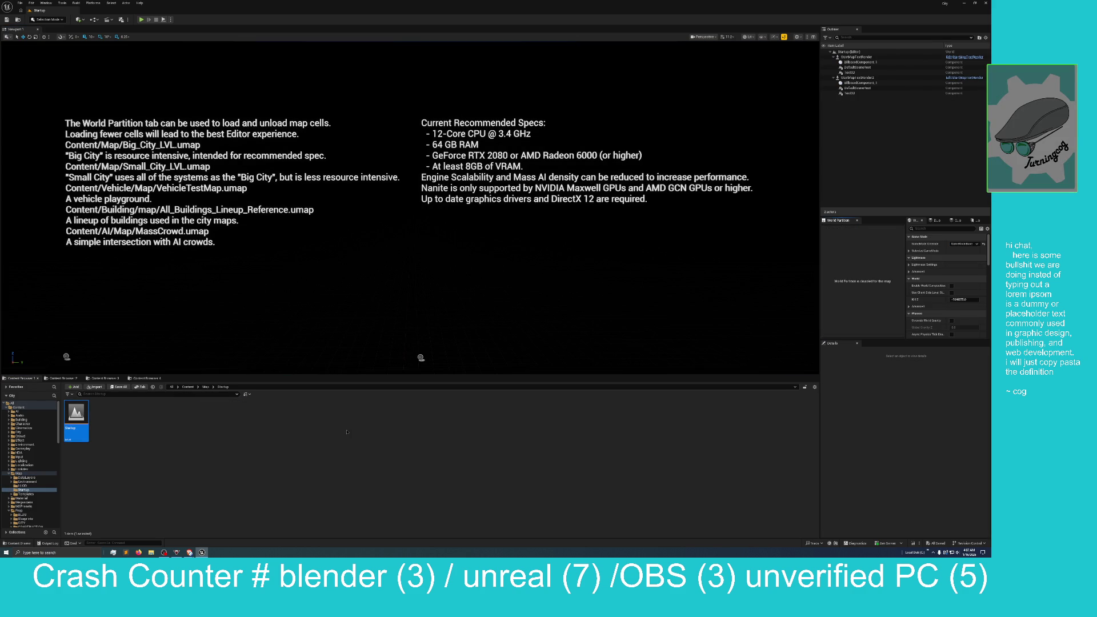
{"action": "scroll", "coordinate": [318, 269], "scroll_direction": "up", "scroll_amount": 3}
{"action": "scroll", "coordinate": [387, 286], "scroll_direction": "down", "scroll_amount": 3}
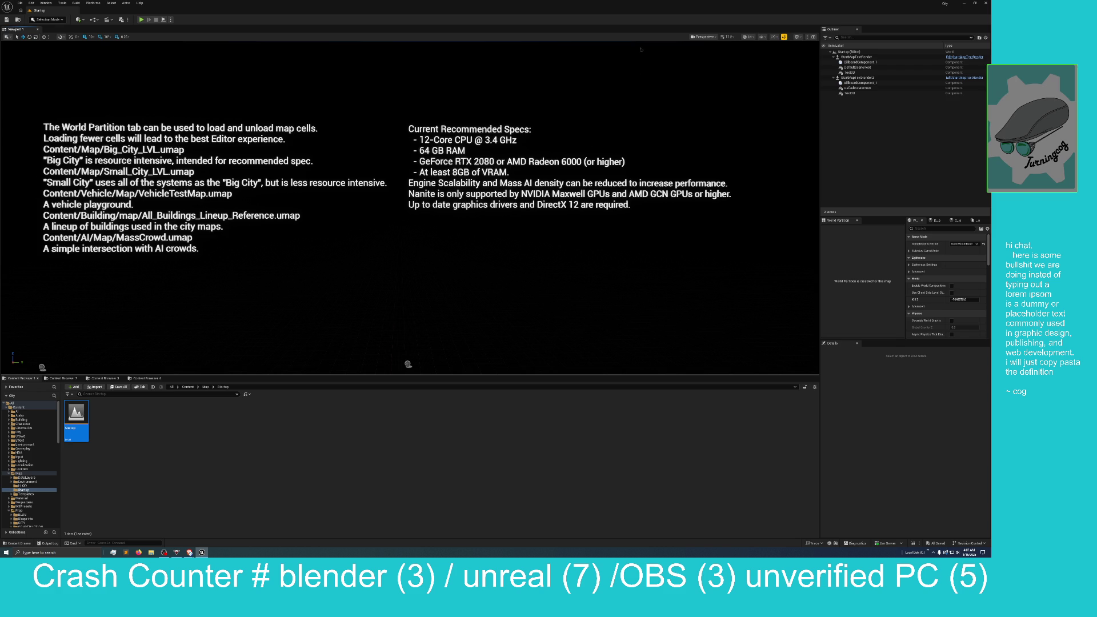
Minimize Unreal, glance at the Twitch channel, then switch to the Brave window with the Substrate video
{"action": "left_click", "coordinate": [964, 3]}
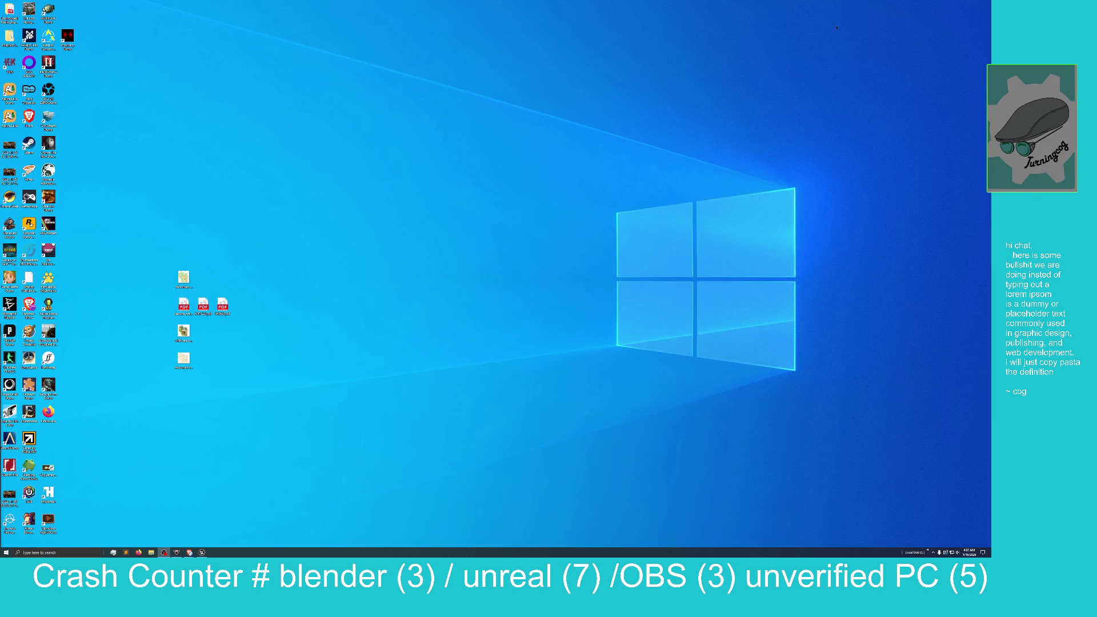
{"action": "left_click", "coordinate": [189, 553]}
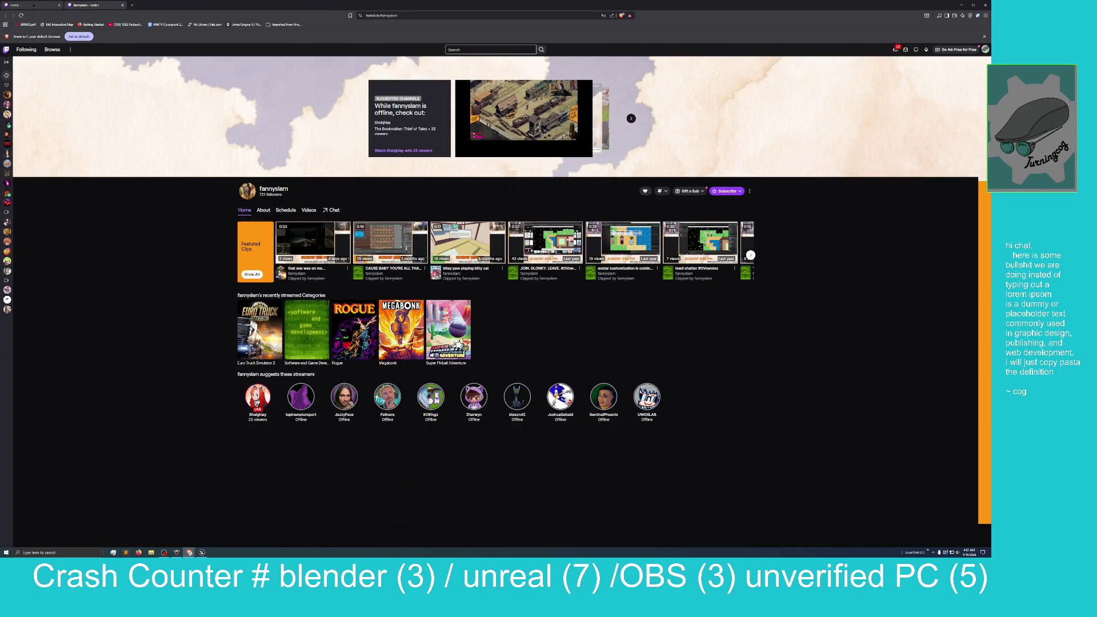
{"action": "double_click", "coordinate": [208, 6]}
{"action": "key", "text": "super+d"}
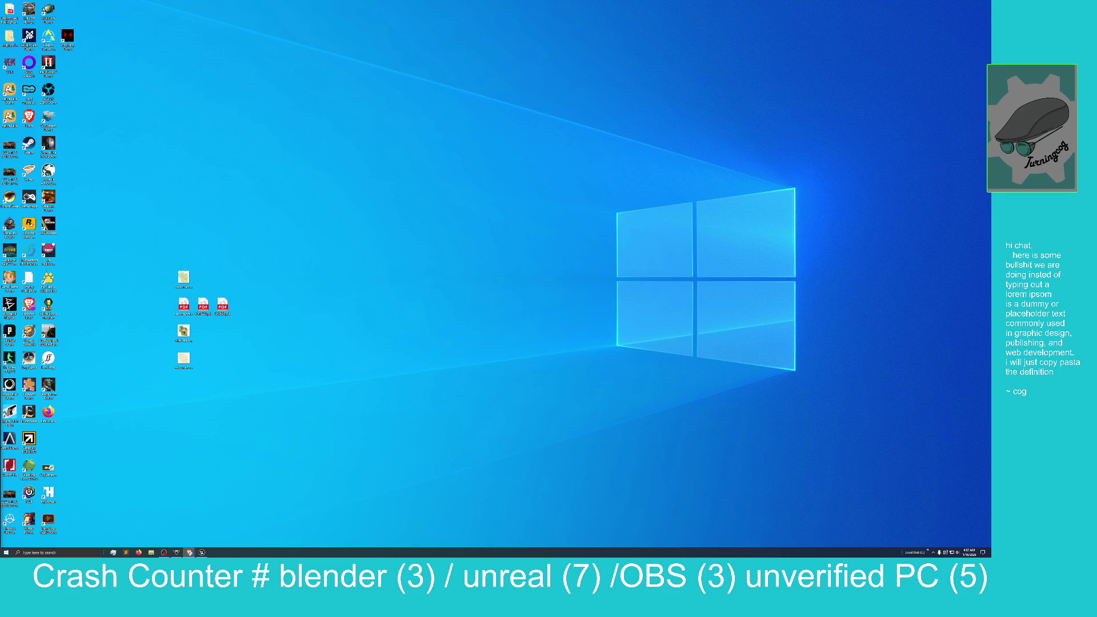
{"action": "left_click", "coordinate": [189, 552]}
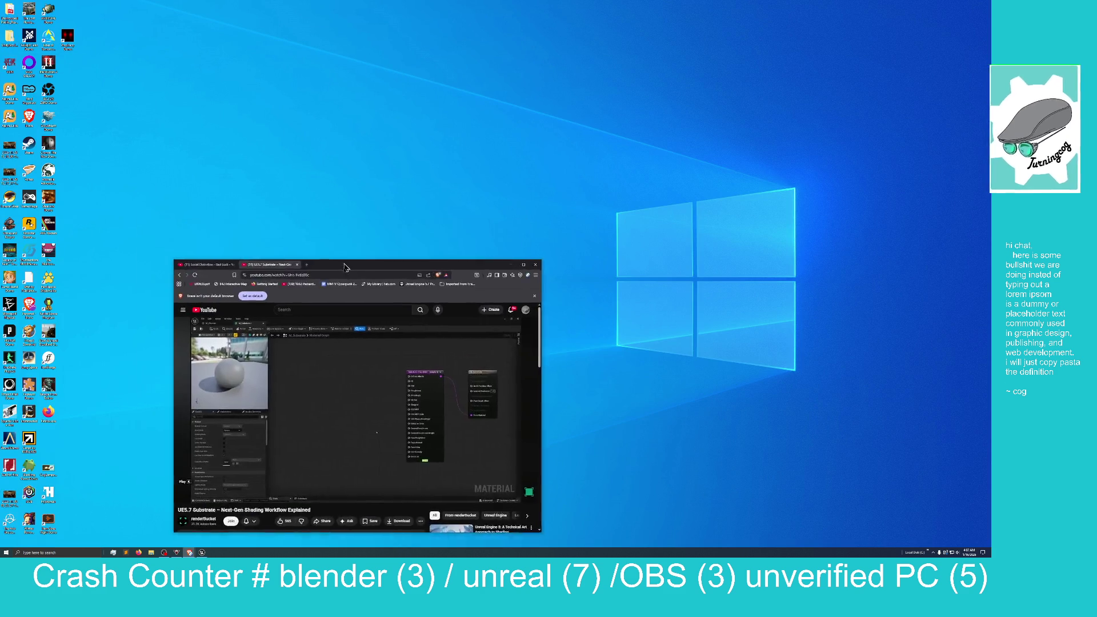
Maximize the browser and play the UE5.7 Substrate – Next-Gen Shading Workflow Explained video
{"action": "double_click", "coordinate": [344, 247]}
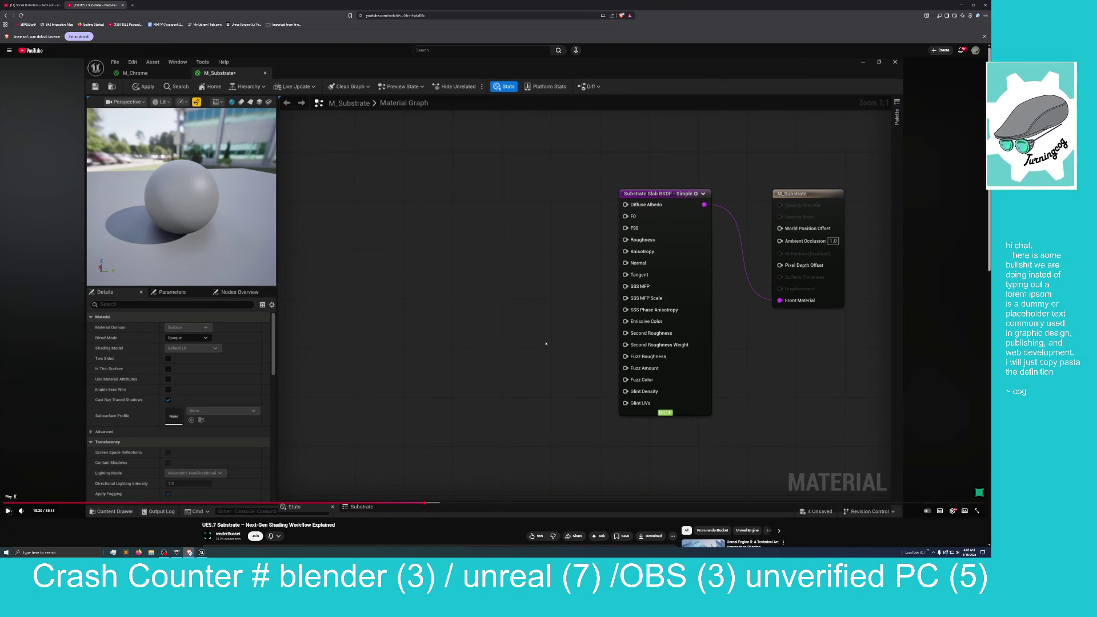
{"action": "left_click", "coordinate": [8, 510]}
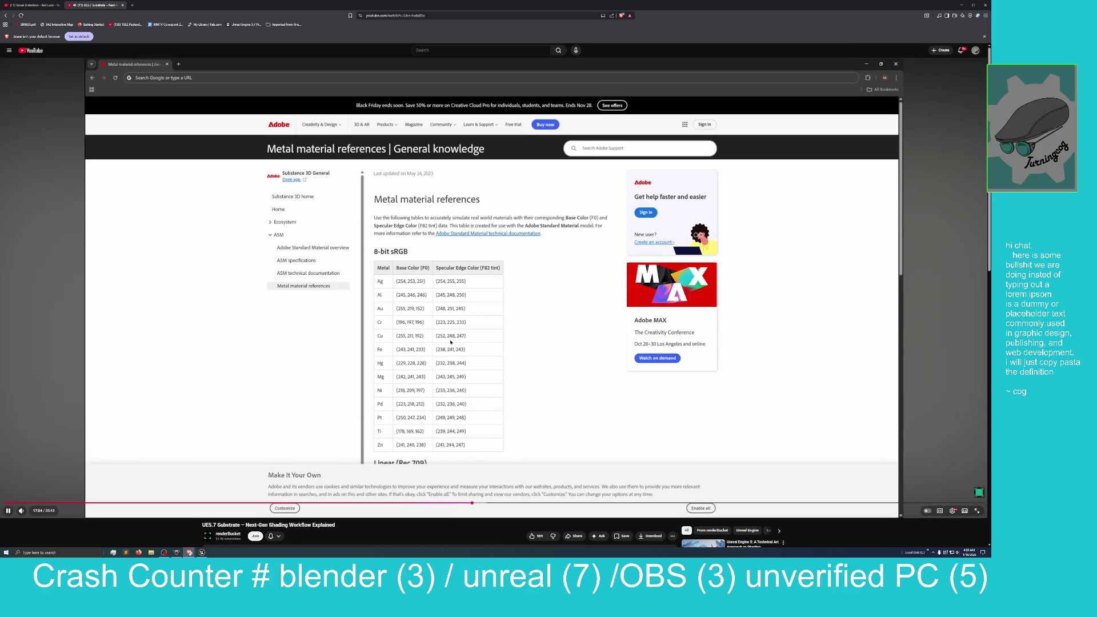
Expand the Substrate video's full description, return to the player, and pause it
{"action": "scroll", "coordinate": [446, 336], "scroll_direction": "down", "scroll_amount": 4}
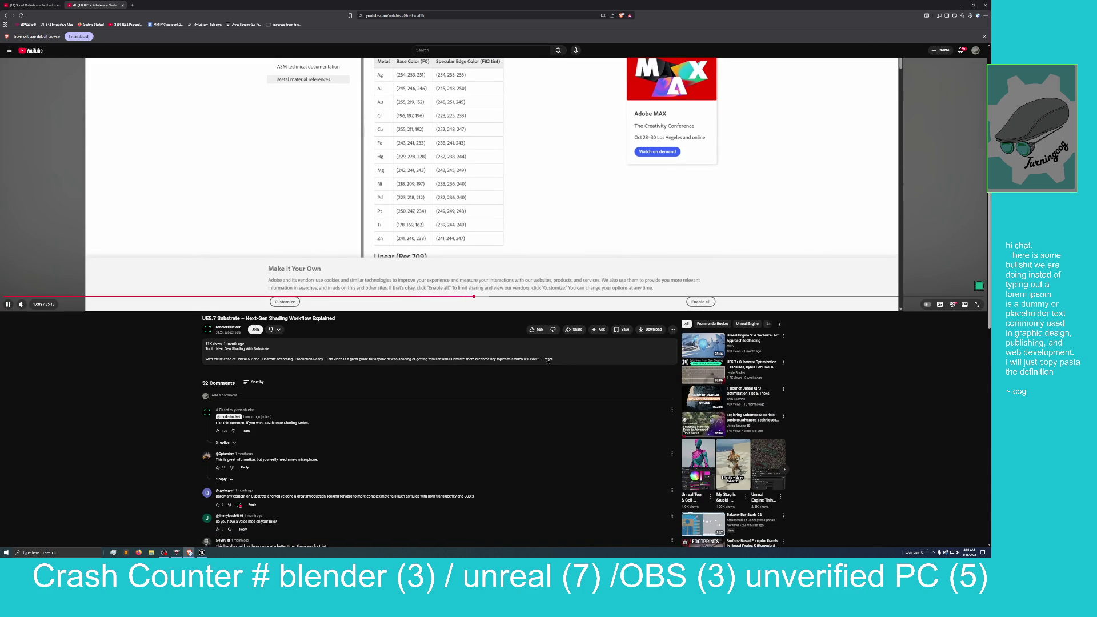
{"action": "left_click", "coordinate": [547, 360]}
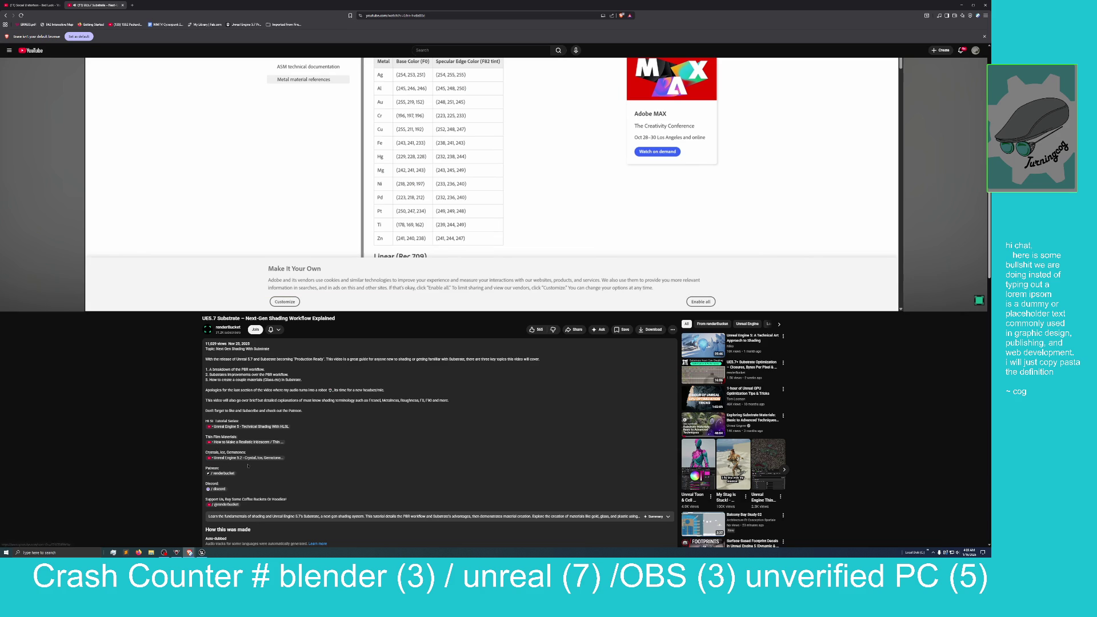
{"action": "scroll", "coordinate": [247, 482], "scroll_direction": "down", "scroll_amount": 1}
{"action": "scroll", "coordinate": [278, 469], "scroll_direction": "up", "scroll_amount": 1}
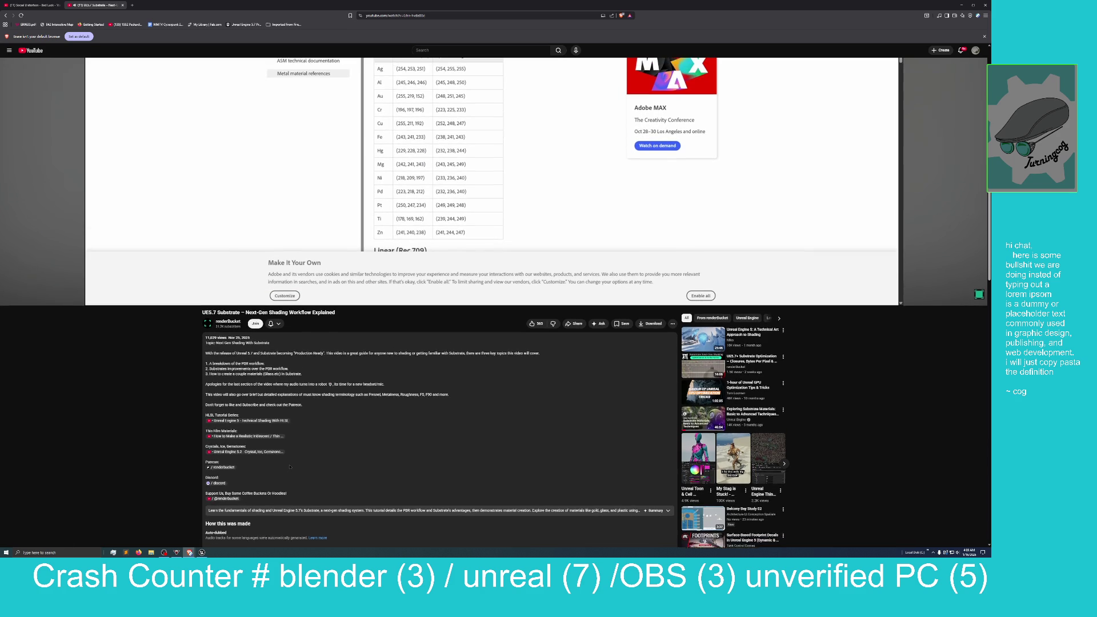
{"action": "scroll", "coordinate": [313, 442], "scroll_direction": "down", "scroll_amount": 5}
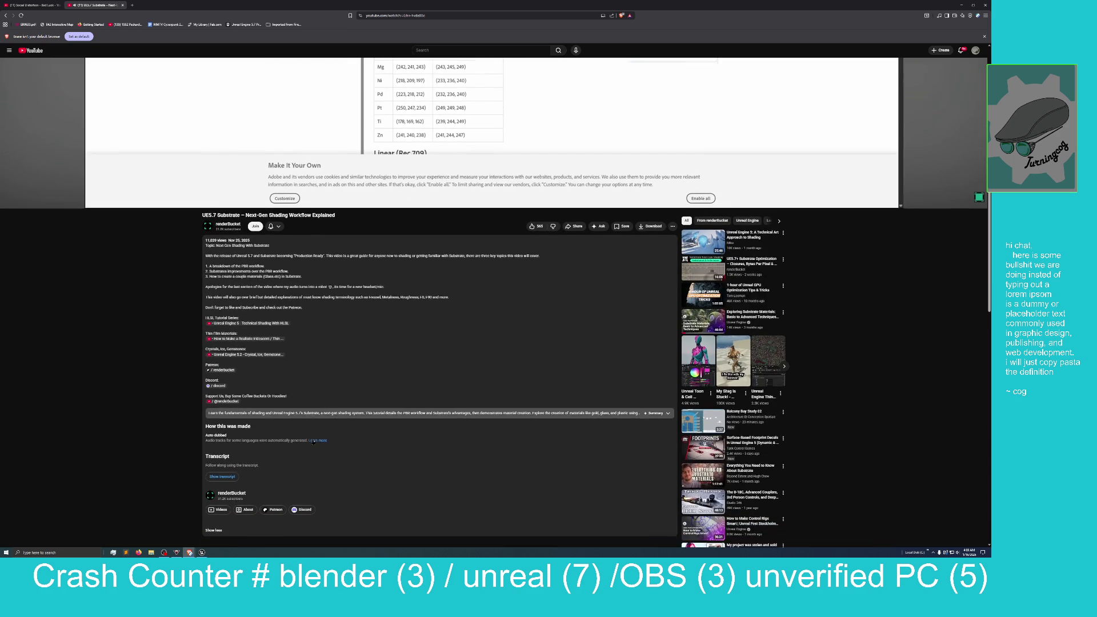
{"action": "scroll", "coordinate": [313, 441], "scroll_direction": "up", "scroll_amount": 2}
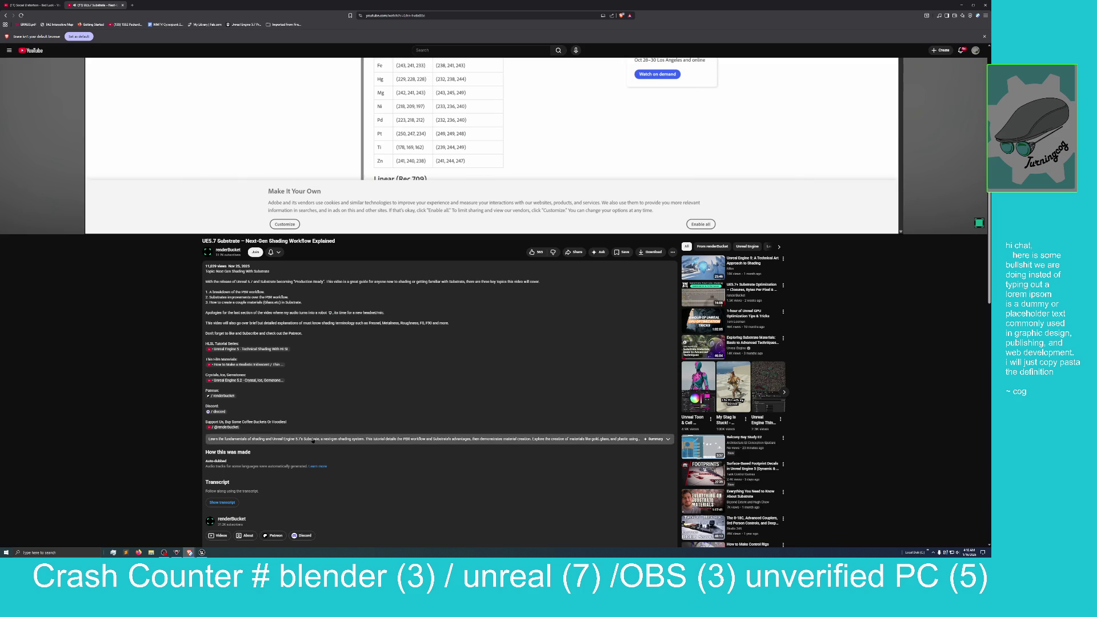
{"action": "scroll", "coordinate": [528, 208], "scroll_direction": "up", "scroll_amount": 2}
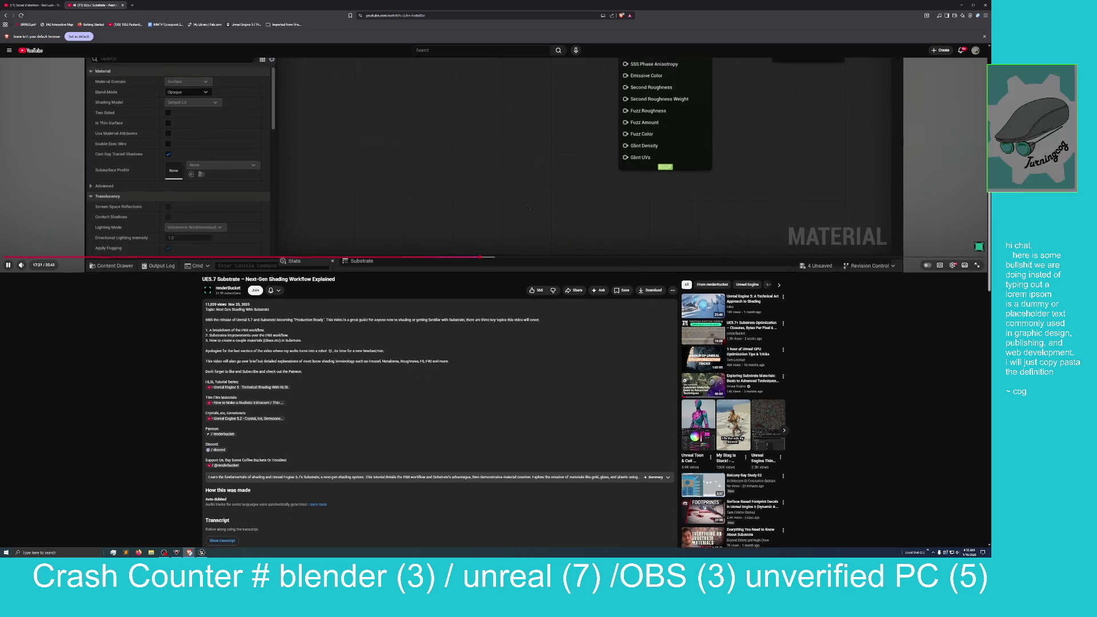
{"action": "scroll", "coordinate": [528, 208], "scroll_direction": "up", "scroll_amount": 10}
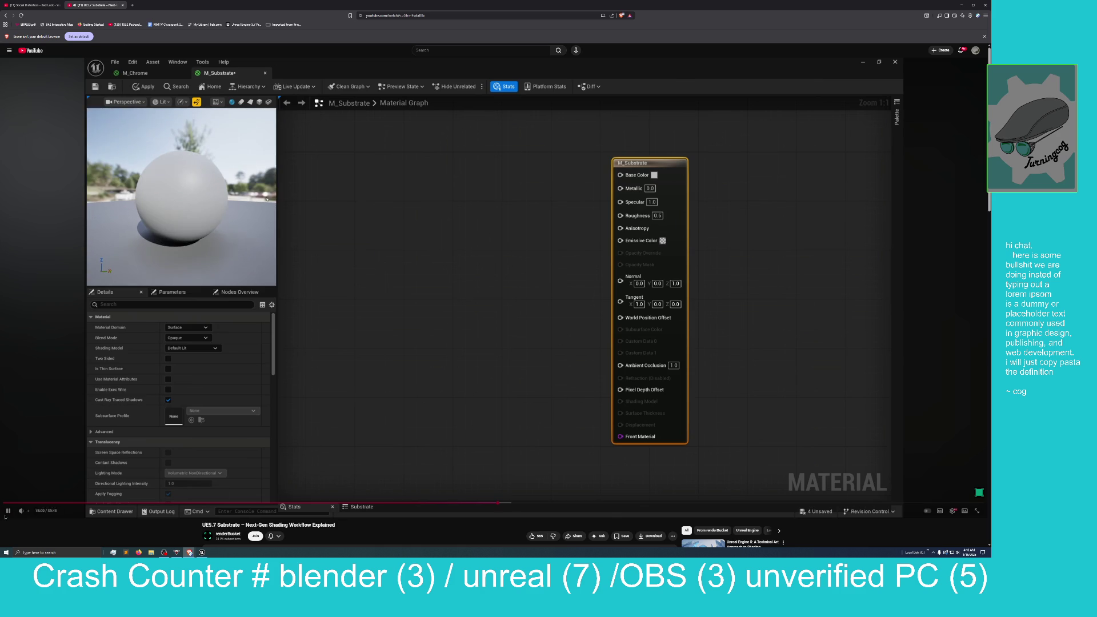
{"action": "left_click", "coordinate": [7, 511]}
Scrub the video from 17:07 to about 18:02, where the M_Substrate material graph appears
{"action": "left_click_drag", "start_coordinate": [490, 502], "coordinate": [473, 503]}
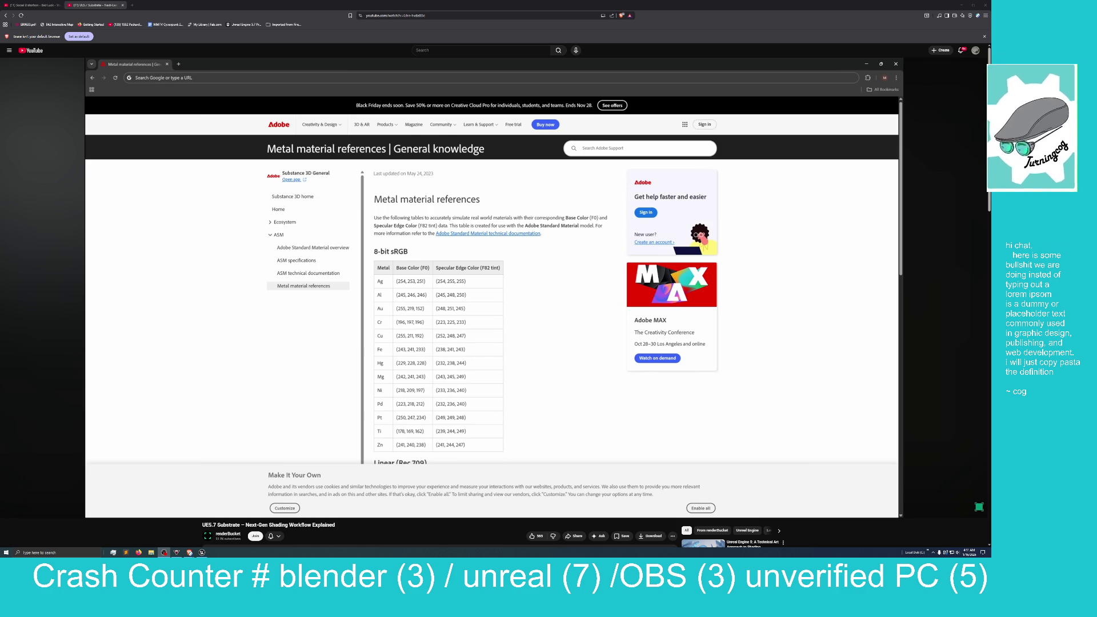
{"action": "mouse_move", "coordinate": [573, 320]}
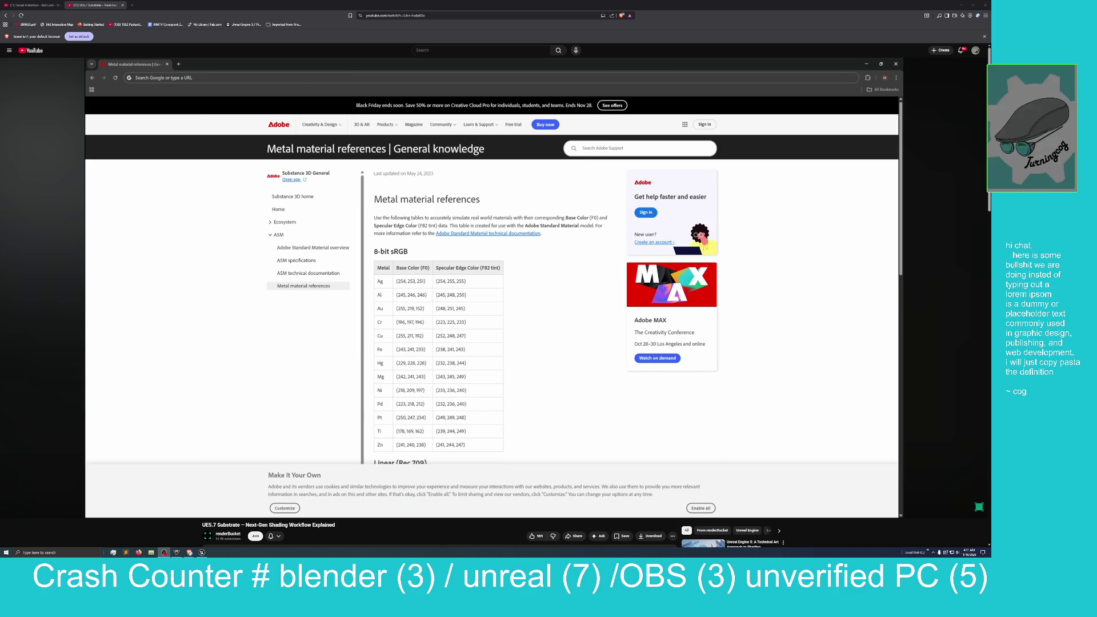
{"action": "mouse_move", "coordinate": [686, 394]}
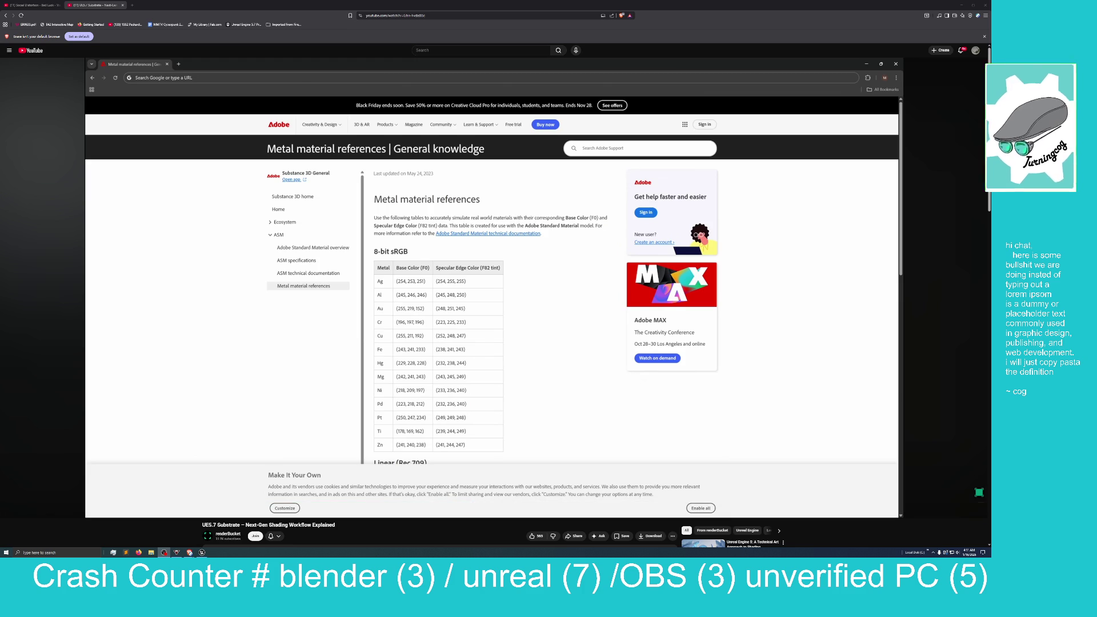
{"action": "mouse_move", "coordinate": [497, 497]}
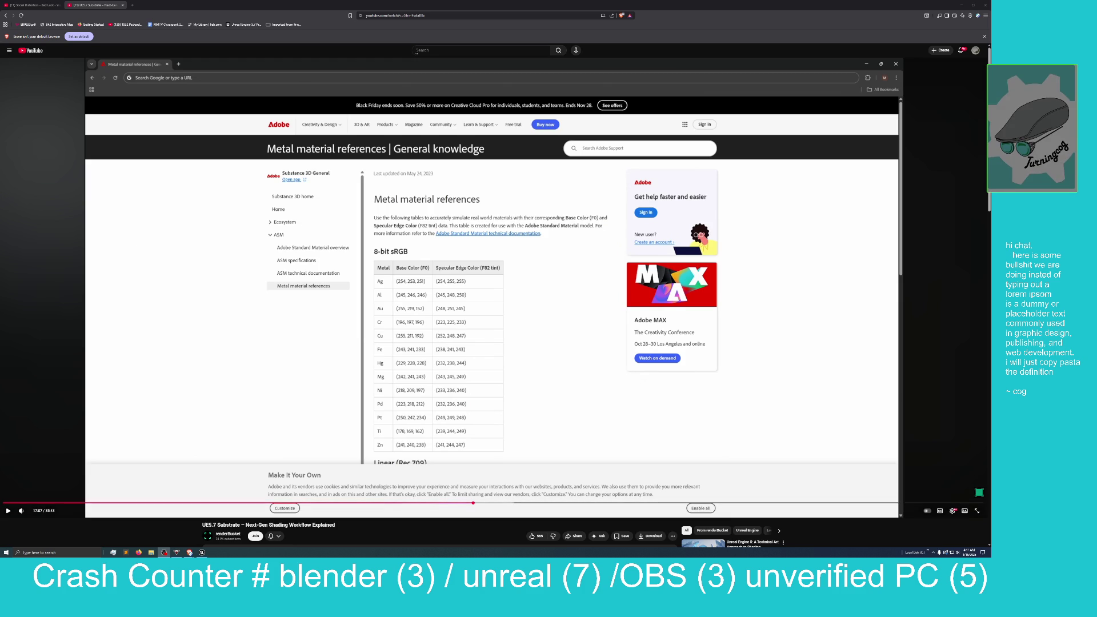
{"action": "left_click_drag", "start_coordinate": [498, 503], "coordinate": [500, 503]}
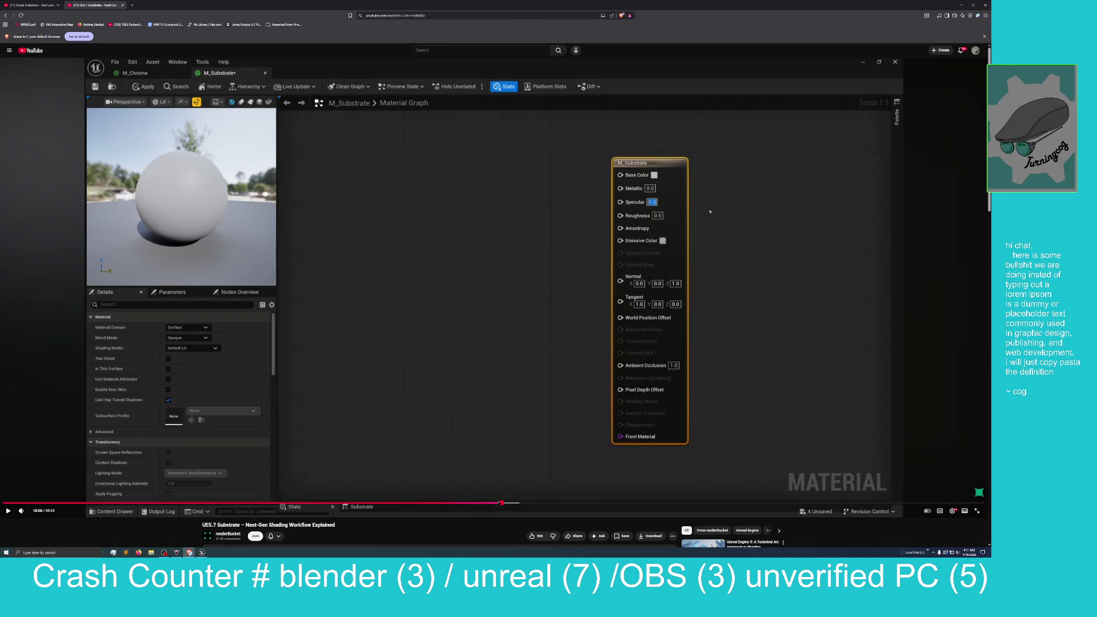
Resume playback until a Substrate Slab BSDF node feeds M_Substrate's Front Material
{"action": "left_click", "coordinate": [8, 512]}
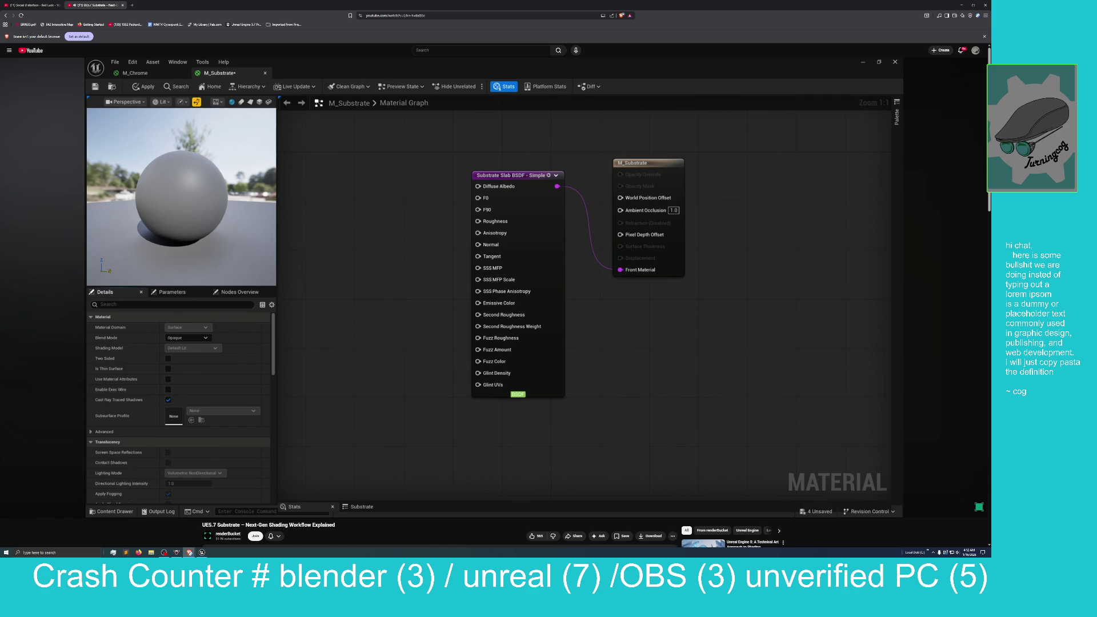
Keep watching as the presenter opens M_Substrate's Blend Mode list, Opaque through TranslucentColoredTransmittance
{"action": "left_click_drag", "start_coordinate": [665, 160], "coordinate": [673, 167]}
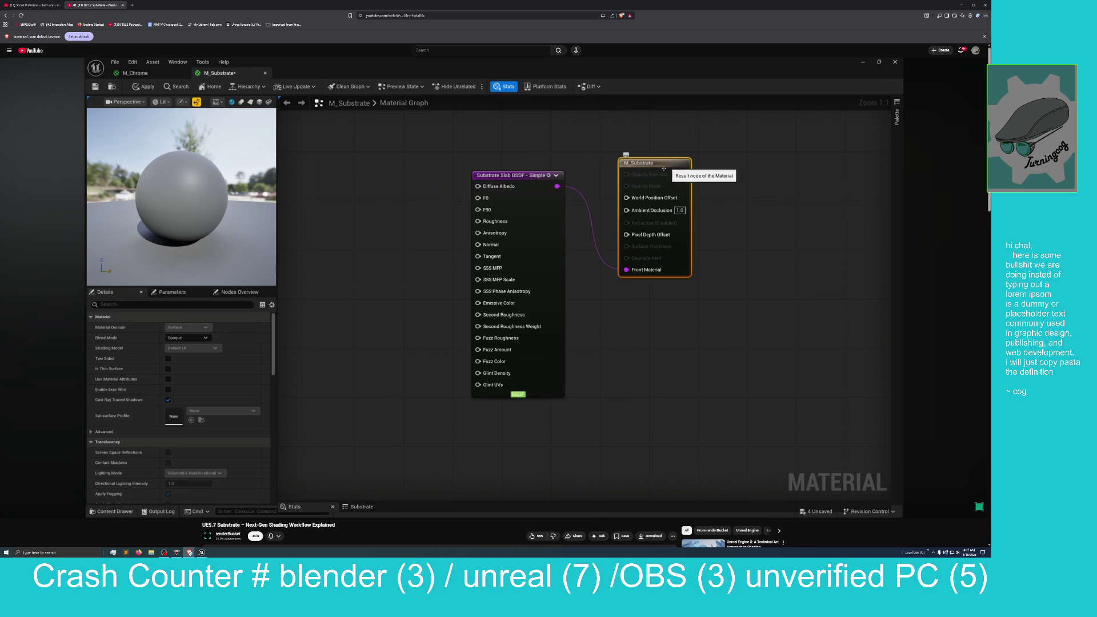
{"action": "mouse_move", "coordinate": [115, 341]}
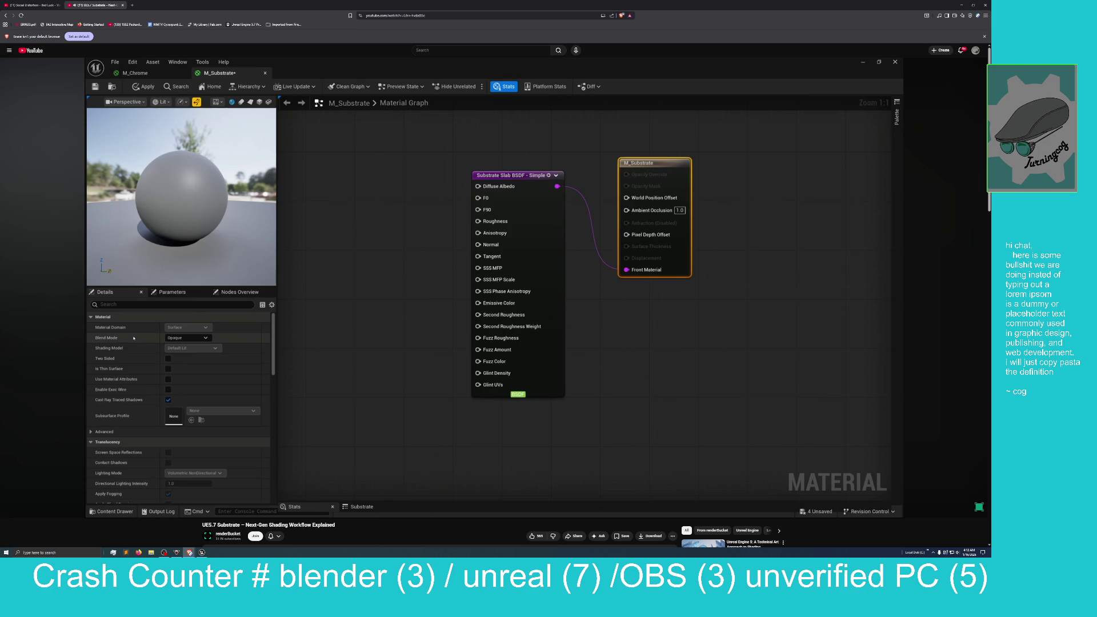
{"action": "left_click", "coordinate": [175, 338]}
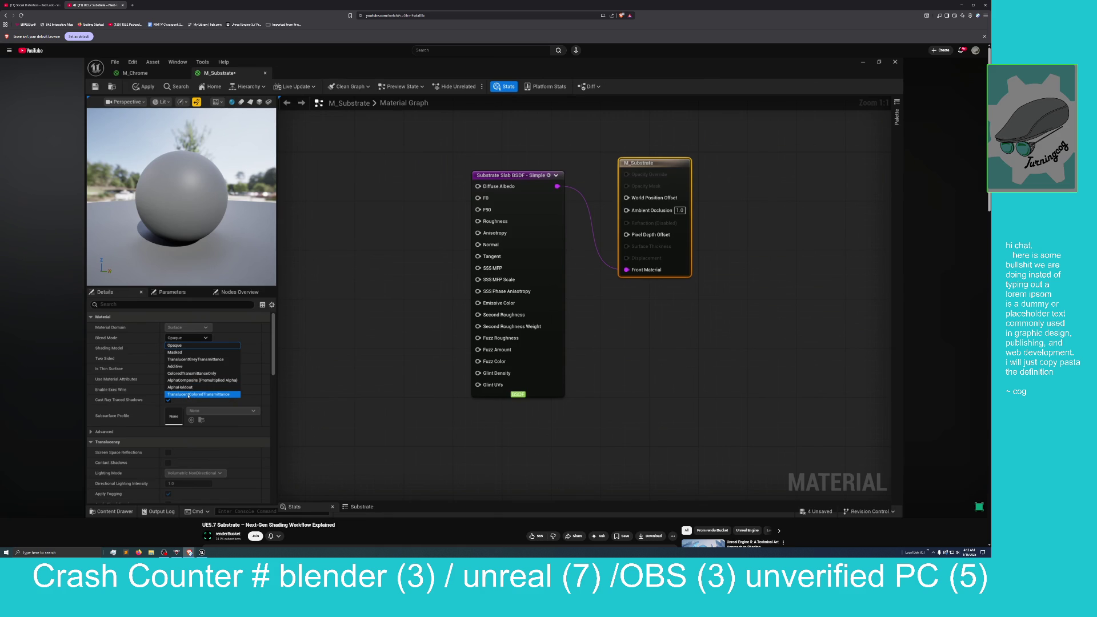
Pause at 20:04 with M_Substrate set to TranslucentGreyTransmittance and the sphere translucent
{"action": "left_click", "coordinate": [189, 359]}
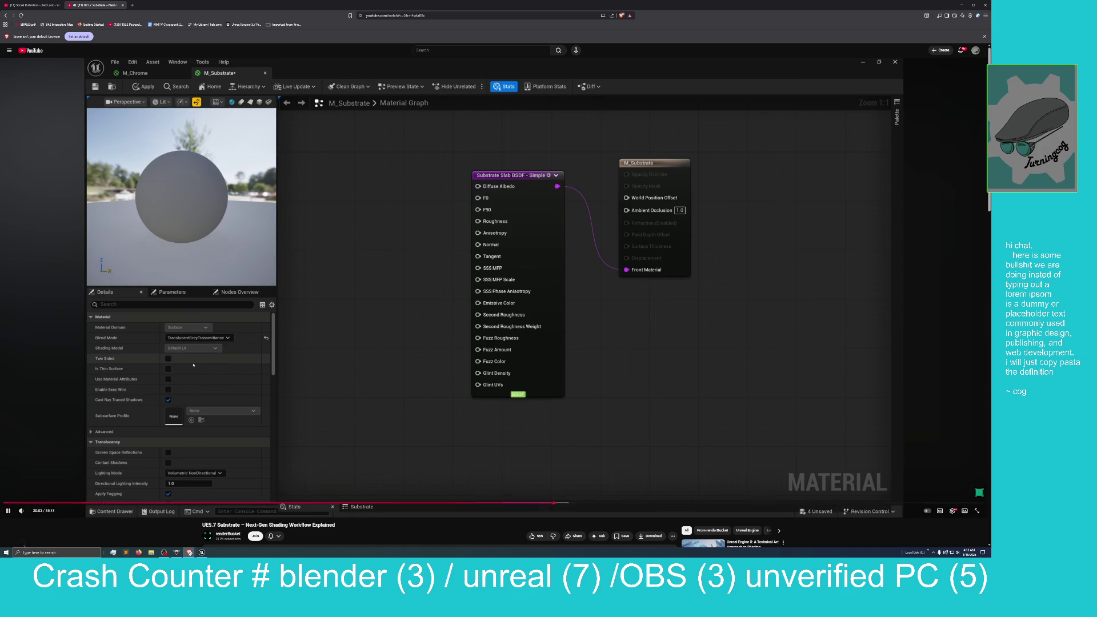
{"action": "left_click", "coordinate": [8, 510]}
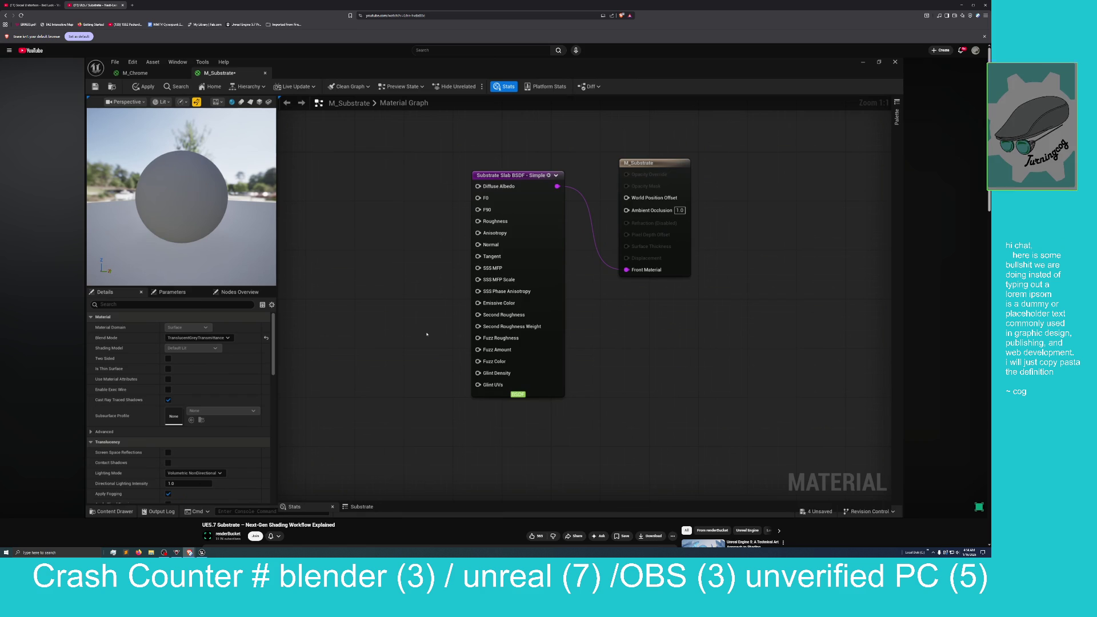
{"action": "mouse_move", "coordinate": [253, 264]}
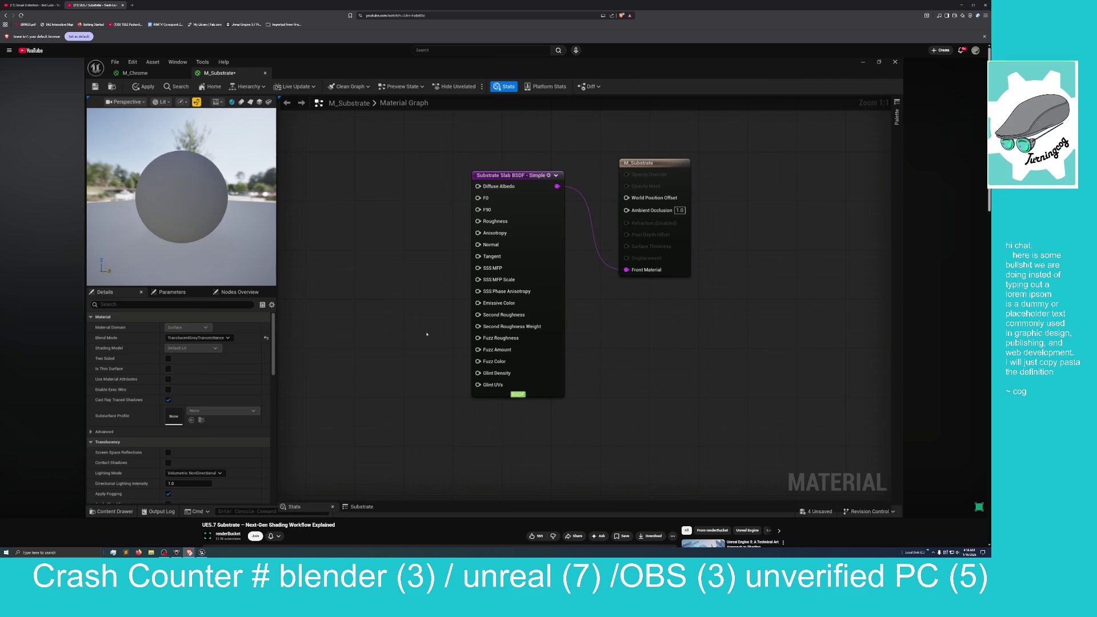
Resume until two 0.0 constants feed the slab's Diffuse Albedo and Roughness inputs
{"action": "left_click", "coordinate": [297, 376]}
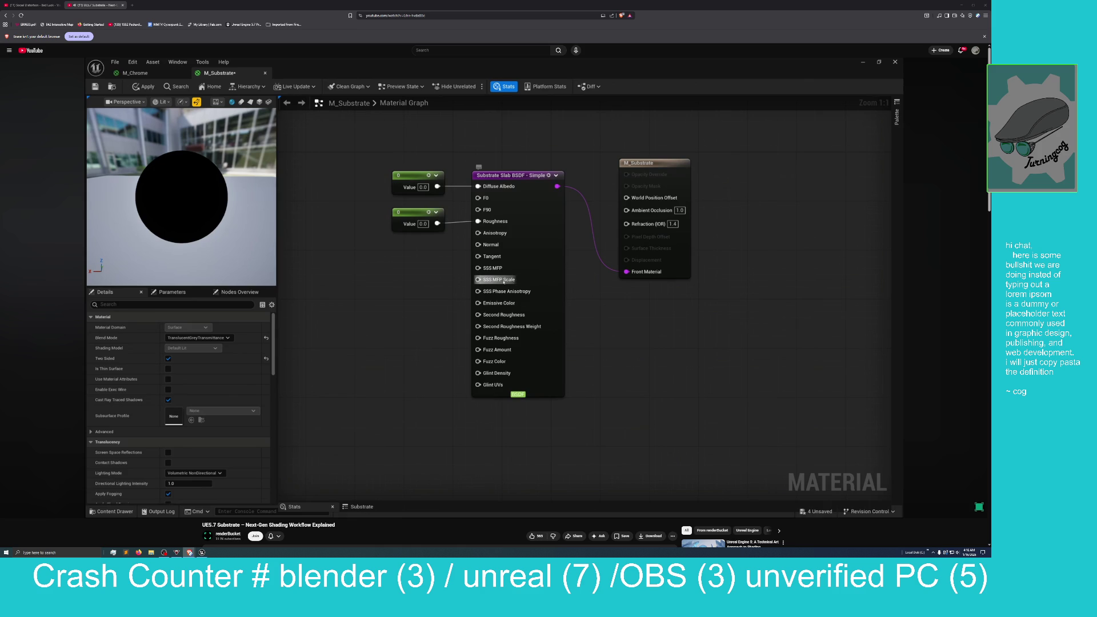
Follow the tutorial as M_Substrate's Translucency Lighting Mode is set to Surface ForwardShading
{"action": "mouse_move", "coordinate": [497, 273]}
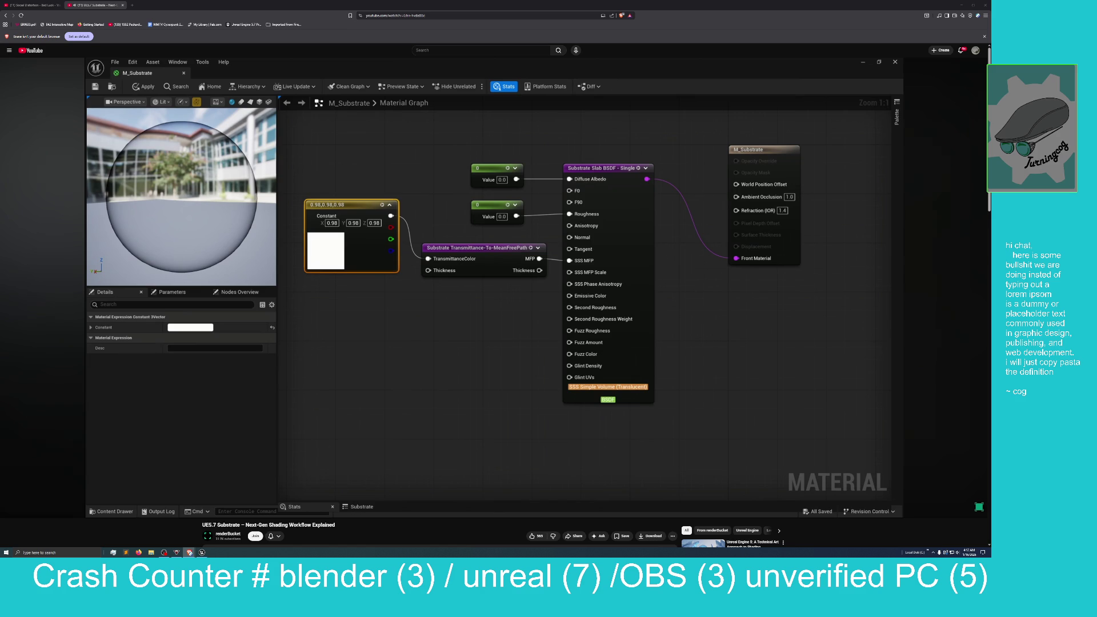
{"action": "mouse_move", "coordinate": [781, 145]}
{"action": "left_mouse_down"}
{"action": "mouse_move", "coordinate": [760, 153]}
{"action": "mouse_move", "coordinate": [764, 165]}
{"action": "left_mouse_up"}
{"action": "scroll", "coordinate": [99, 400], "scroll_direction": "down", "scroll_amount": 3}
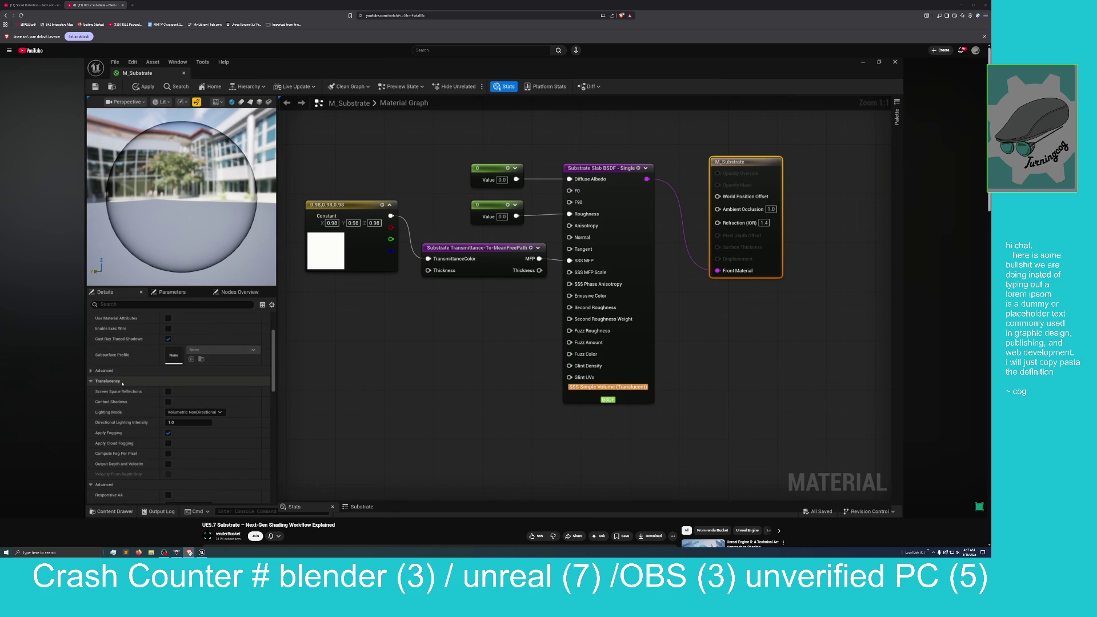
{"action": "scroll", "coordinate": [123, 384], "scroll_direction": "down", "scroll_amount": 1}
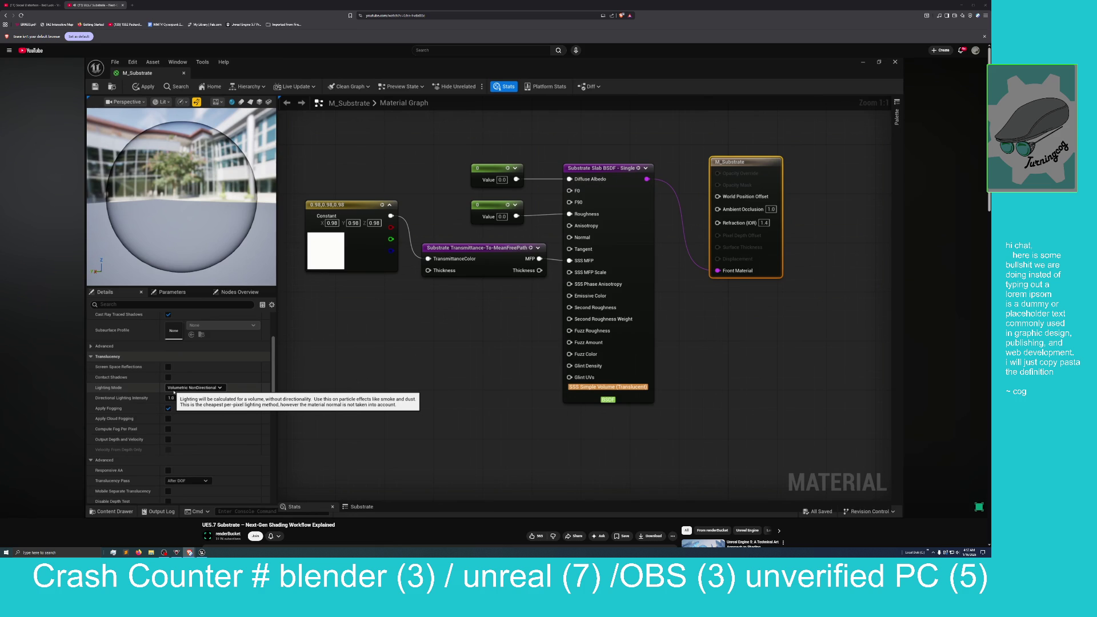
{"action": "left_click", "coordinate": [176, 389]}
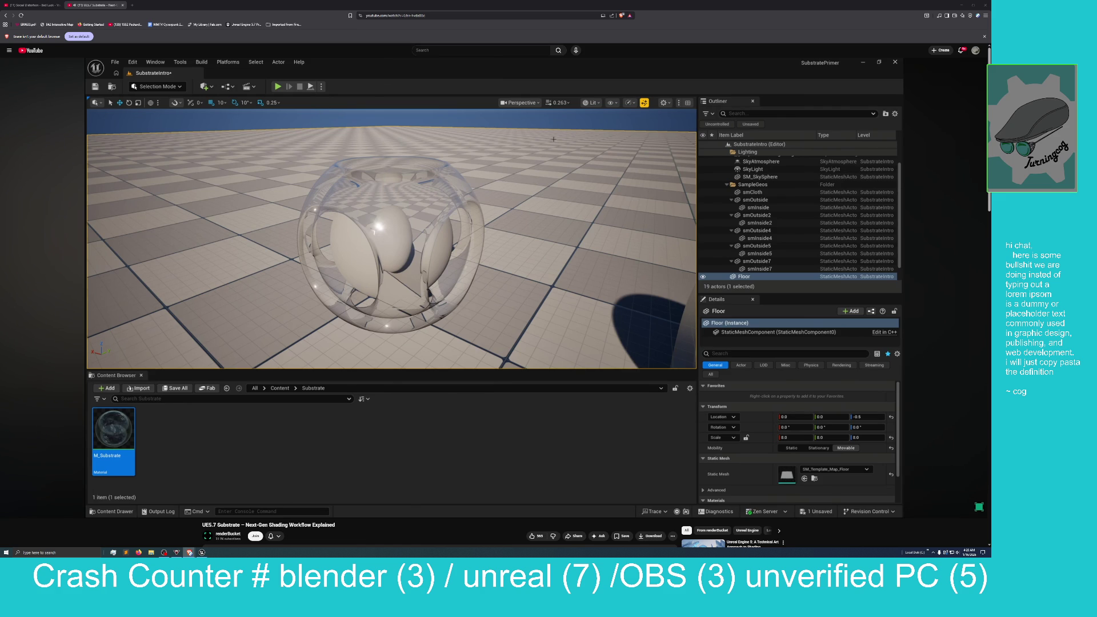
Return to the SubstrateIntro level's glass orb and bring up the viewport view-mode list
{"action": "left_click", "coordinate": [591, 102]}
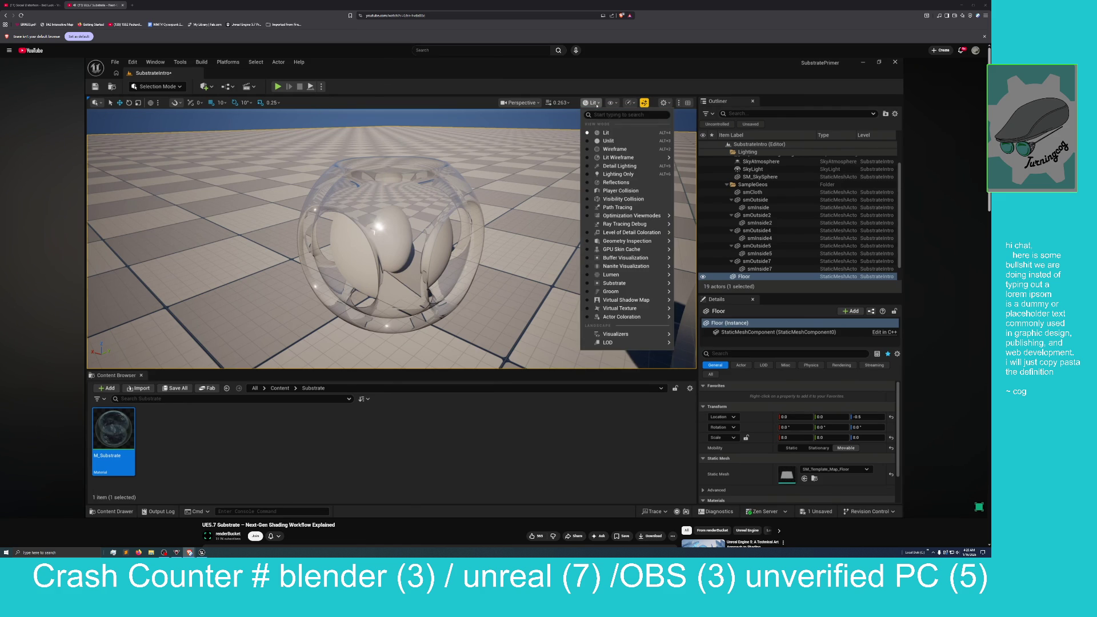
Switch the viewport to Path Tracing so the glass sphere shows specular highlights
{"action": "left_click", "coordinate": [611, 208]}
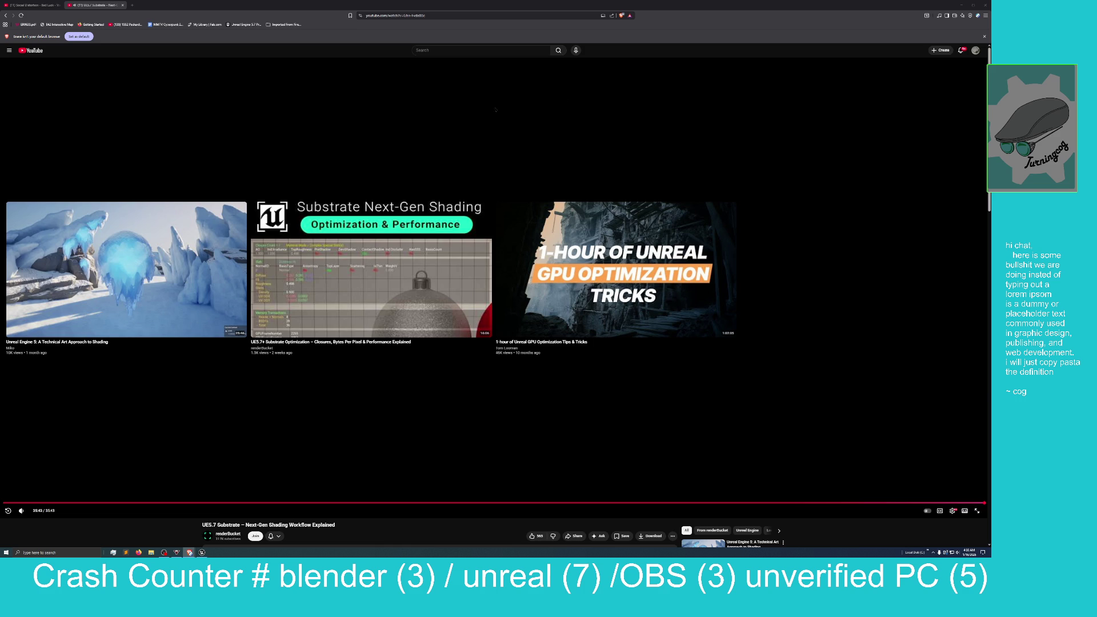
Minimize the browser with Super+D to reveal the Windows desktop
{"action": "key", "text": "super+d"}
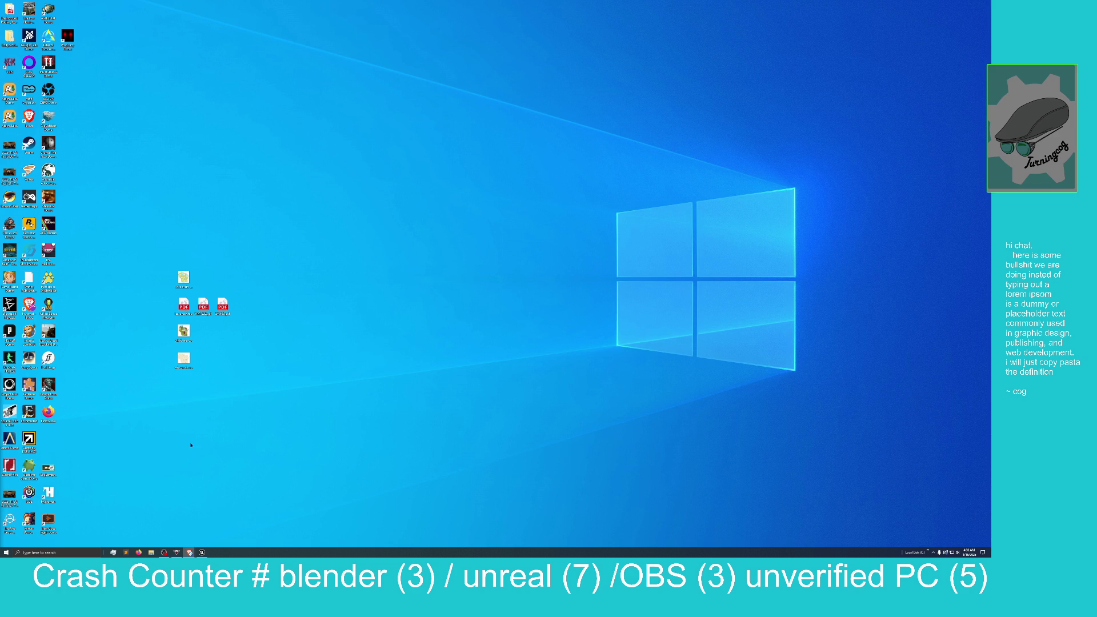
Bring Unreal Editor forward and open the Environment folder in the second Content Browser
{"action": "left_click", "coordinate": [201, 553]}
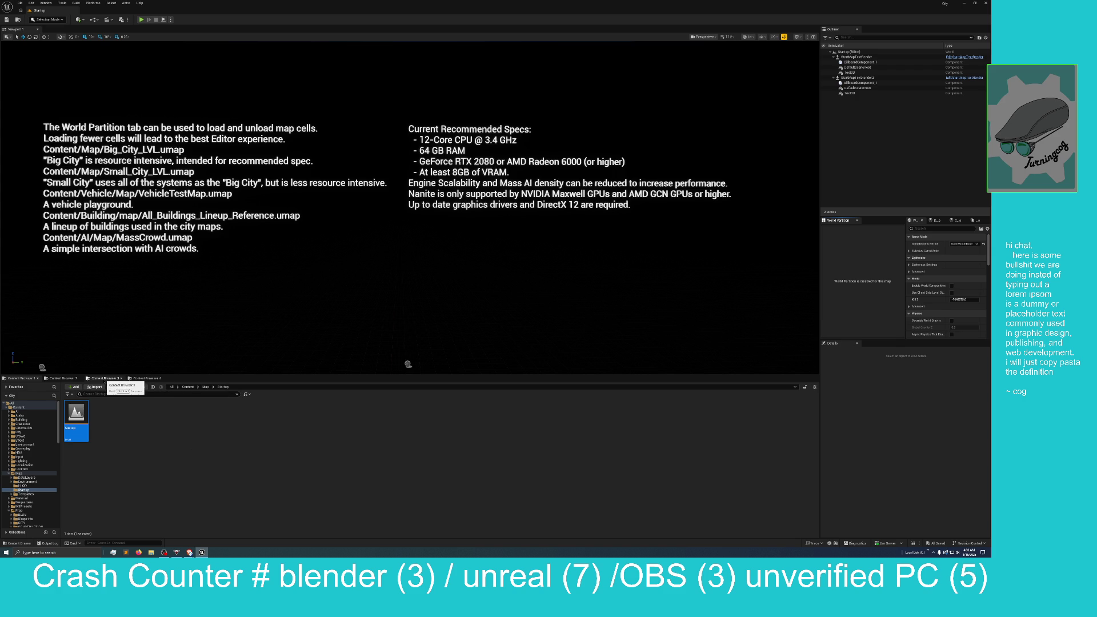
{"action": "left_click", "coordinate": [66, 378]}
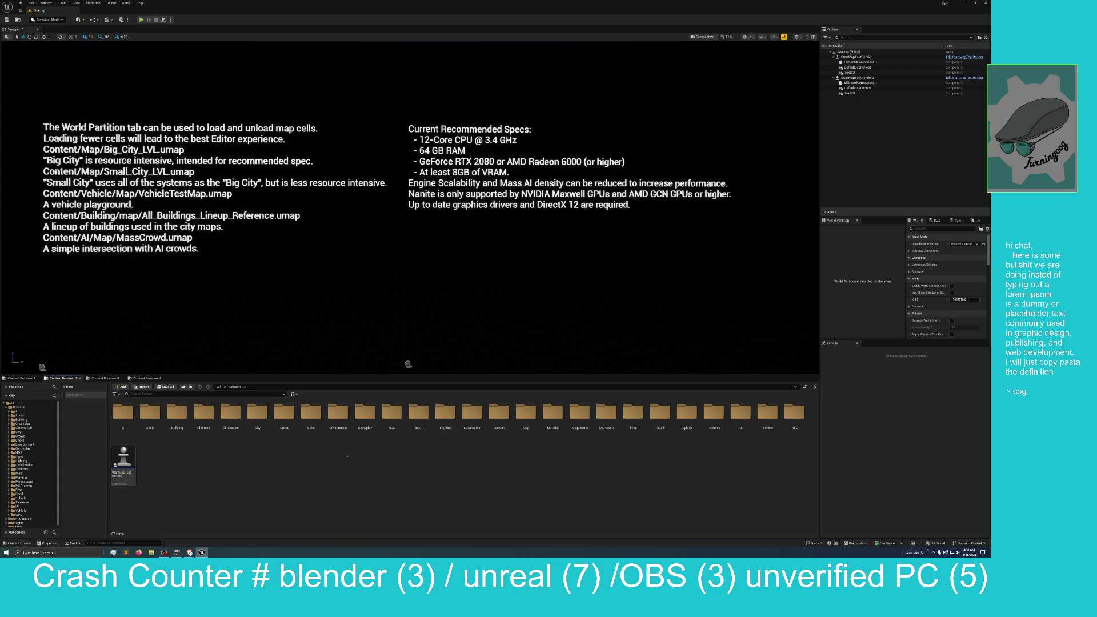
{"action": "left_click", "coordinate": [341, 419]}
{"action": "double_click", "coordinate": [344, 421]}
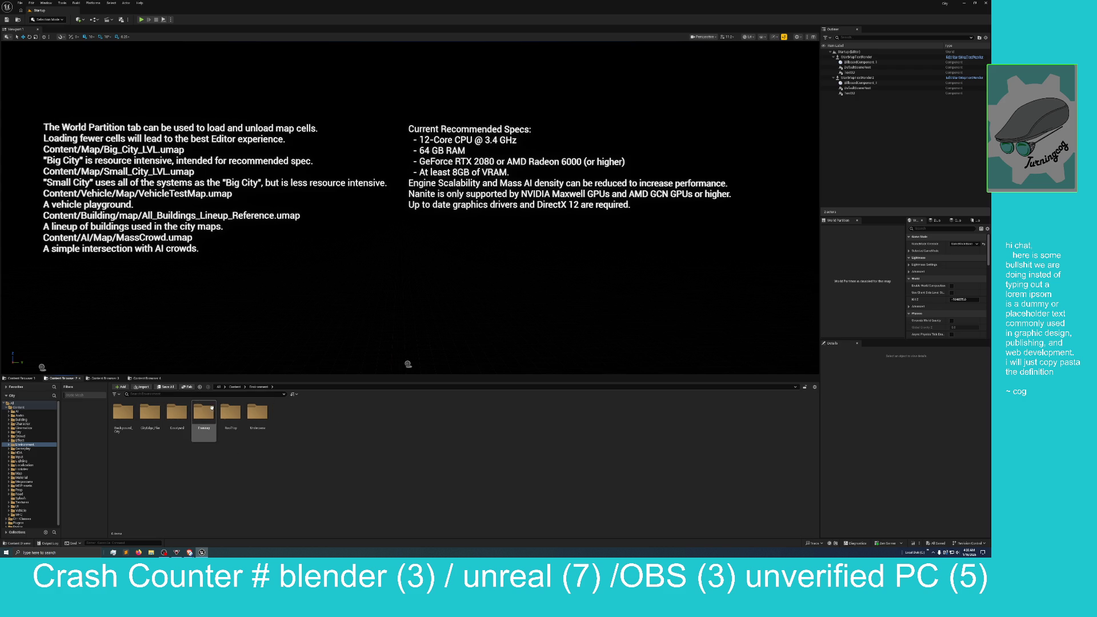
Look into the Freeway folder, then browse Courtyard > Kit_courtyard assets
{"action": "double_click", "coordinate": [207, 436]}
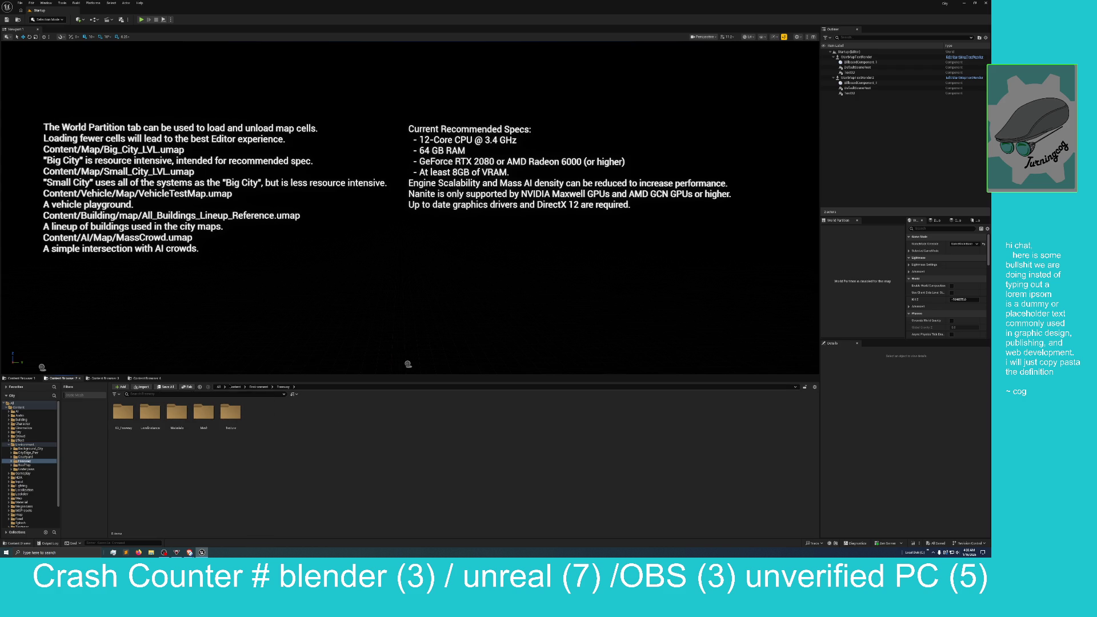
{"action": "left_click", "coordinate": [249, 387]}
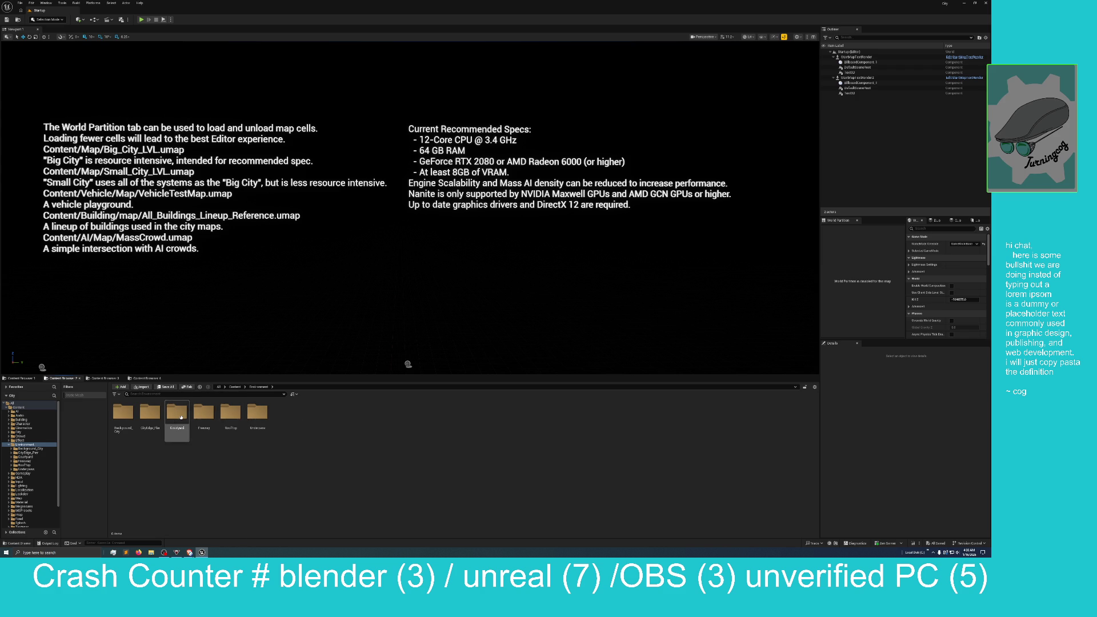
{"action": "double_click", "coordinate": [180, 415]}
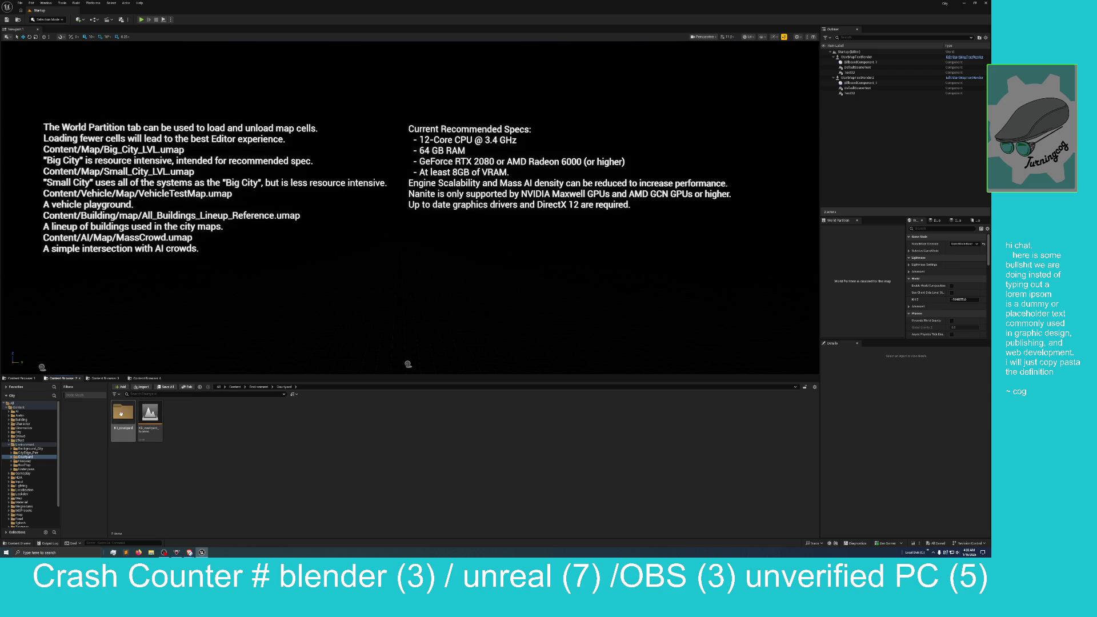
{"action": "double_click", "coordinate": [123, 412]}
{"action": "scroll", "coordinate": [365, 478], "scroll_direction": "down", "scroll_amount": 2}
{"action": "scroll", "coordinate": [365, 477], "scroll_direction": "down", "scroll_amount": 3}
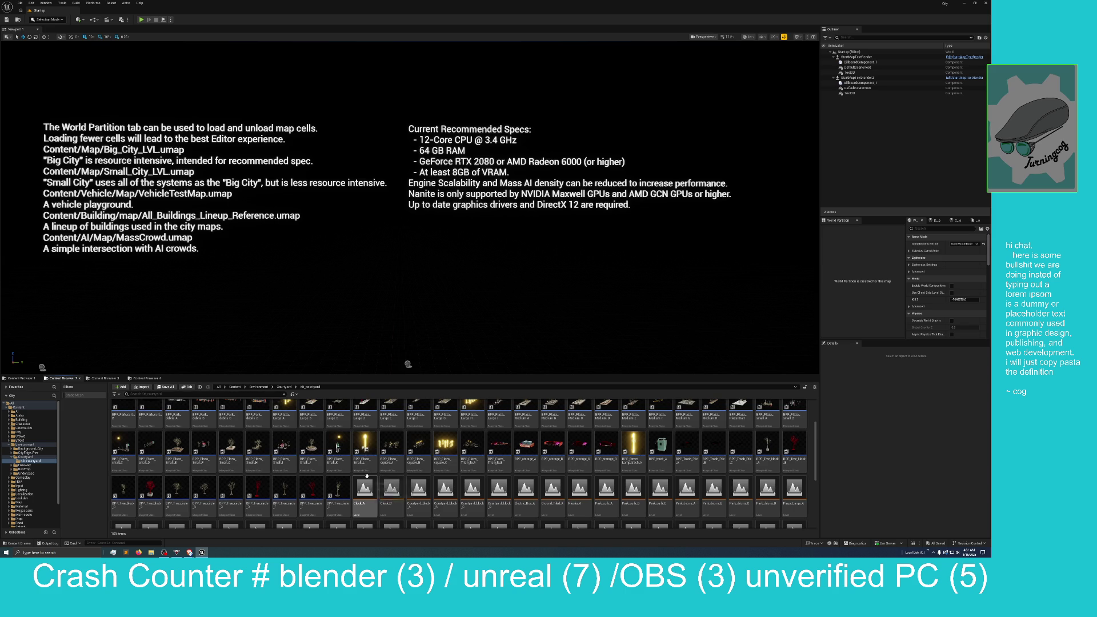
{"action": "scroll", "coordinate": [366, 476], "scroll_direction": "down", "scroll_amount": 1}
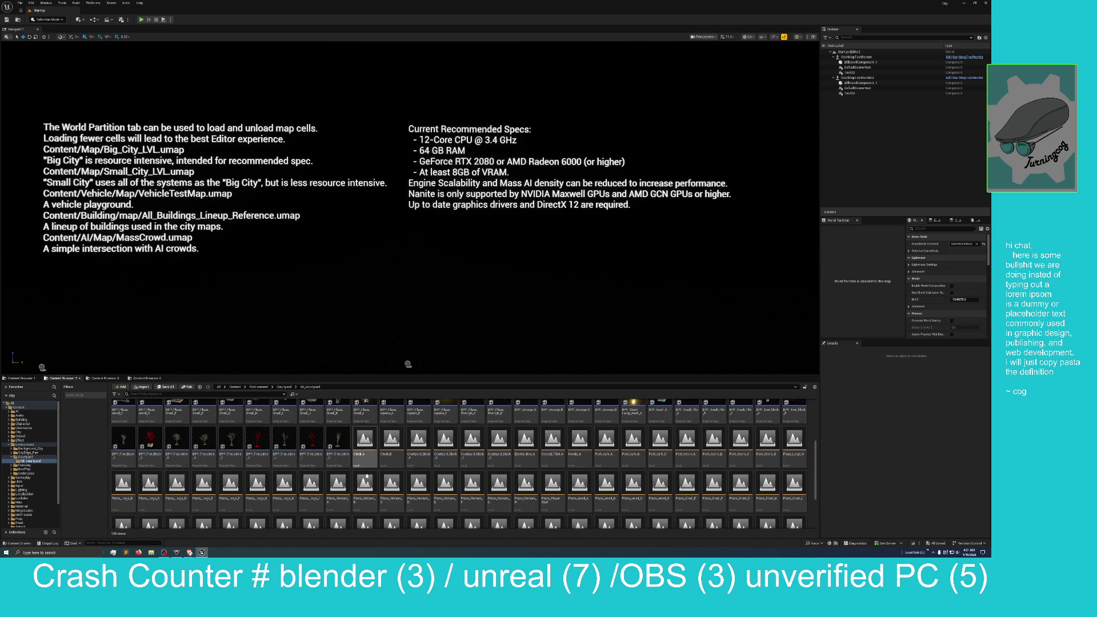
{"action": "scroll", "coordinate": [366, 476], "scroll_direction": "down", "scroll_amount": 1}
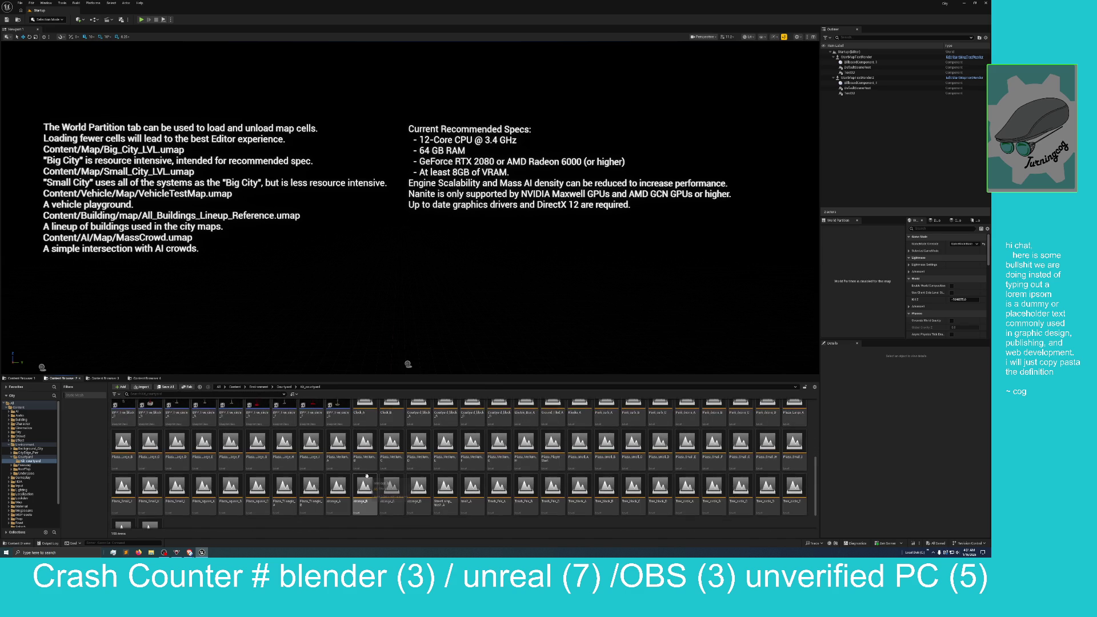
{"action": "scroll", "coordinate": [366, 476], "scroll_direction": "up", "scroll_amount": 1}
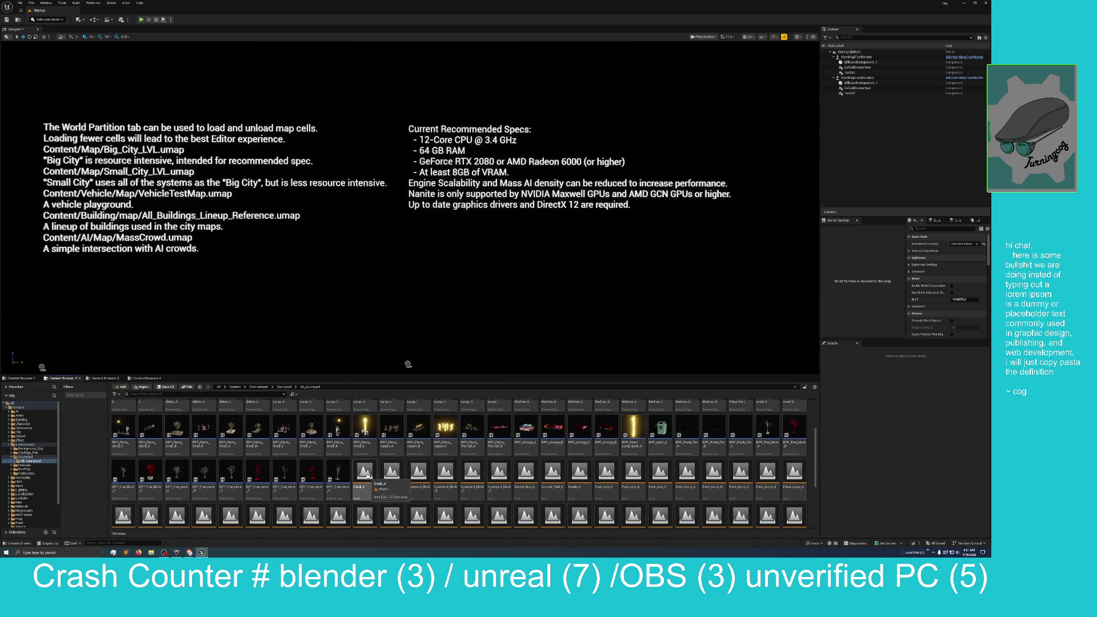
{"action": "scroll", "coordinate": [367, 475], "scroll_direction": "up", "scroll_amount": 3}
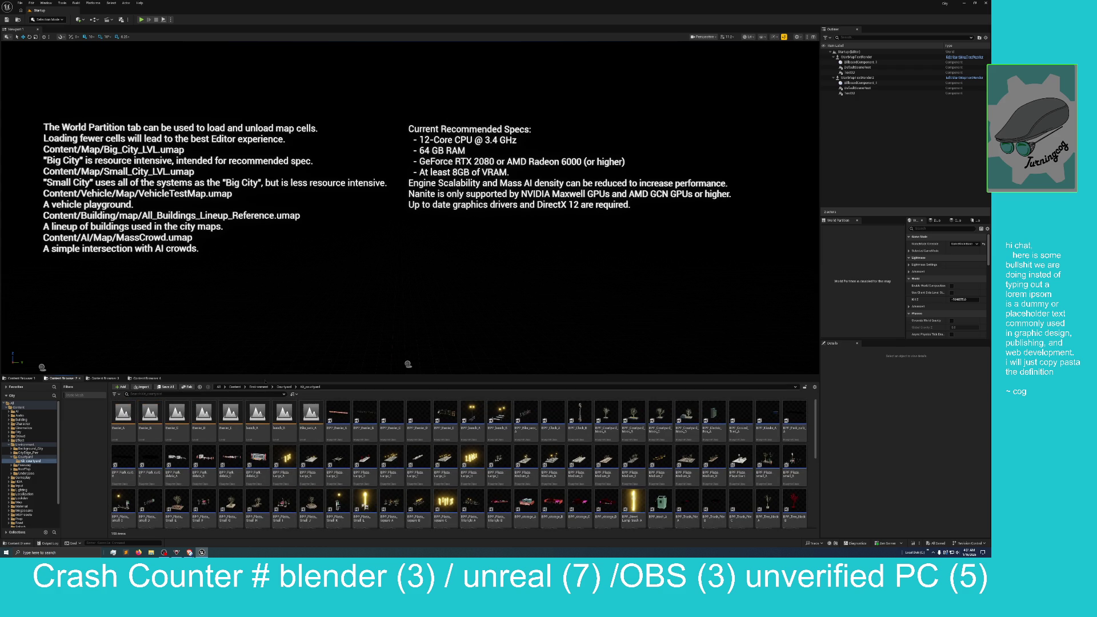
Go back to Environment, enter CityEdge_Pier > KI_CityEdge_Pier, and open BPP_Warehouse
{"action": "left_click", "coordinate": [259, 387]}
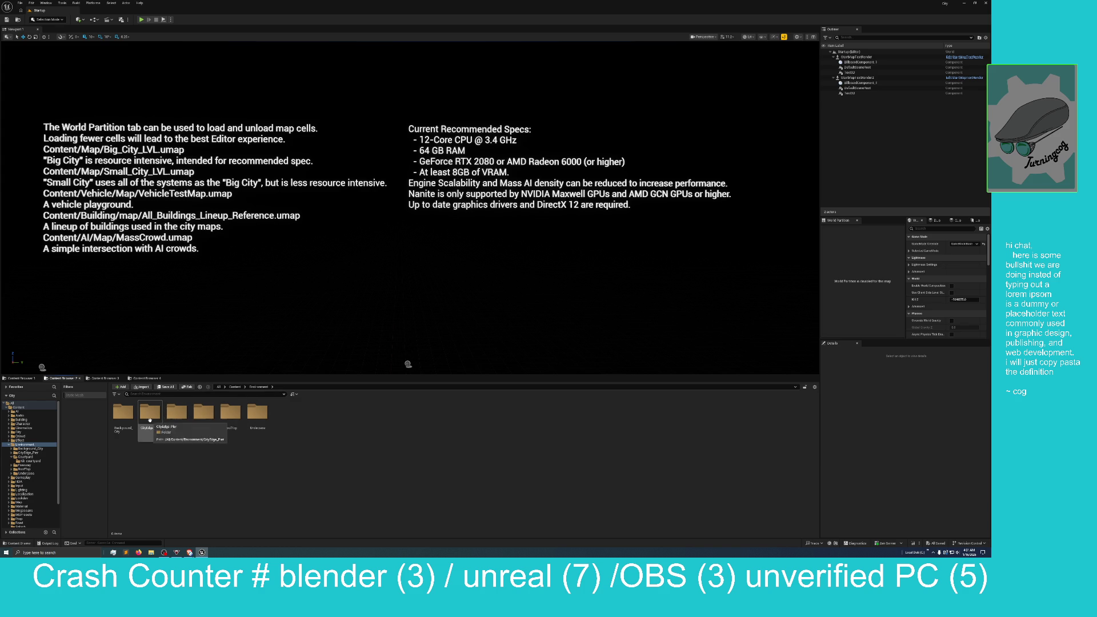
{"action": "double_click", "coordinate": [150, 413]}
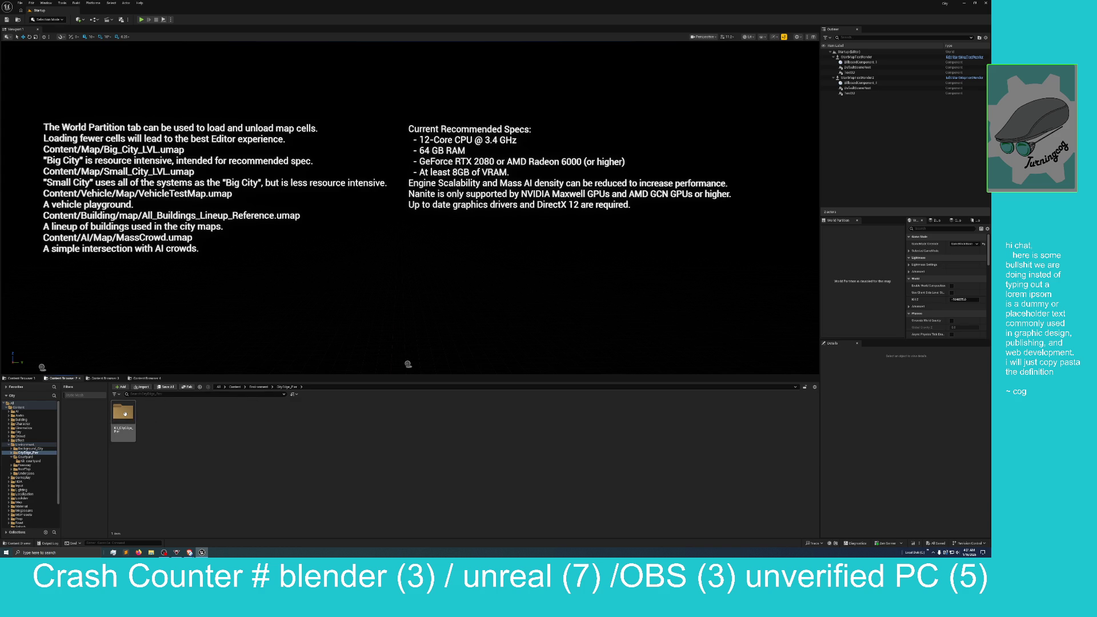
{"action": "double_click", "coordinate": [123, 412]}
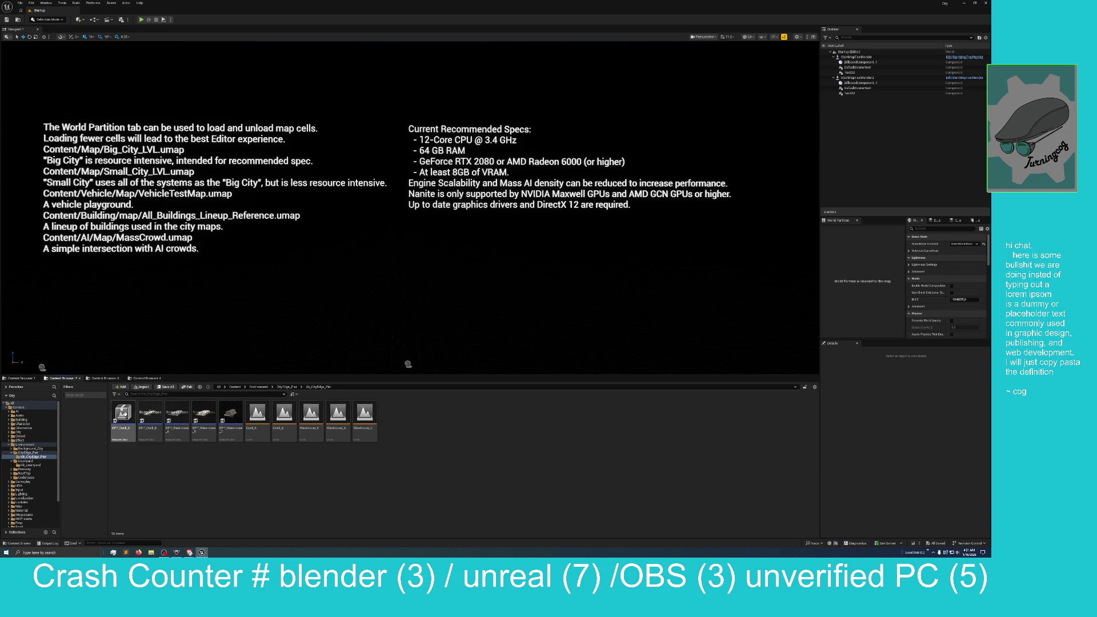
{"action": "left_click", "coordinate": [233, 420]}
{"action": "double_click", "coordinate": [233, 421]}
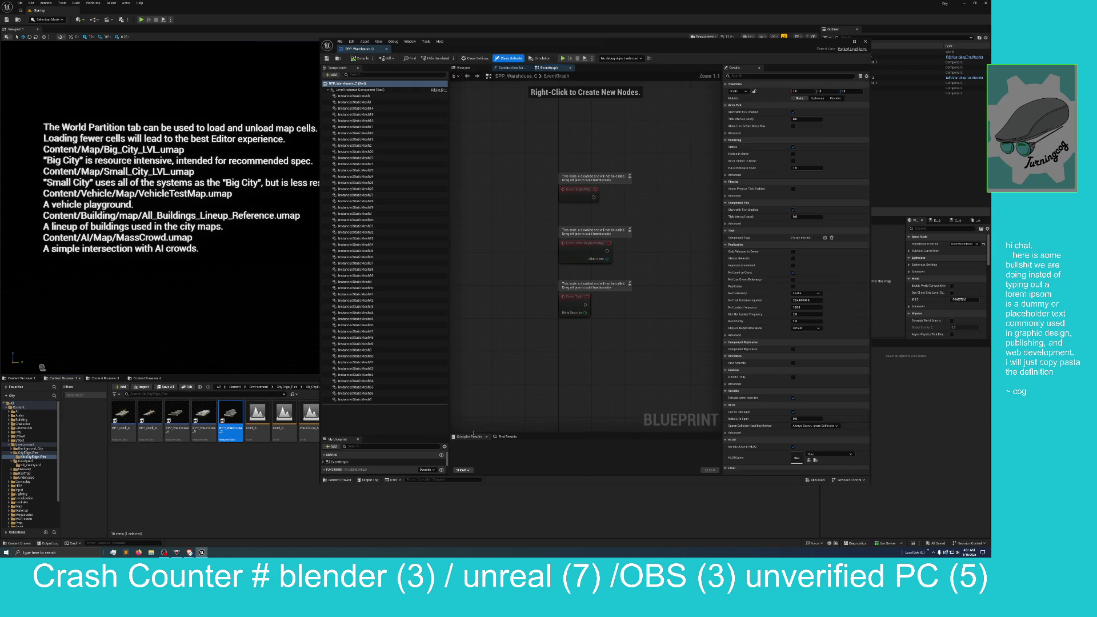
Show the warehouse model in the Viewport and select its mesh to list its material elements
{"action": "left_click", "coordinate": [464, 67]}
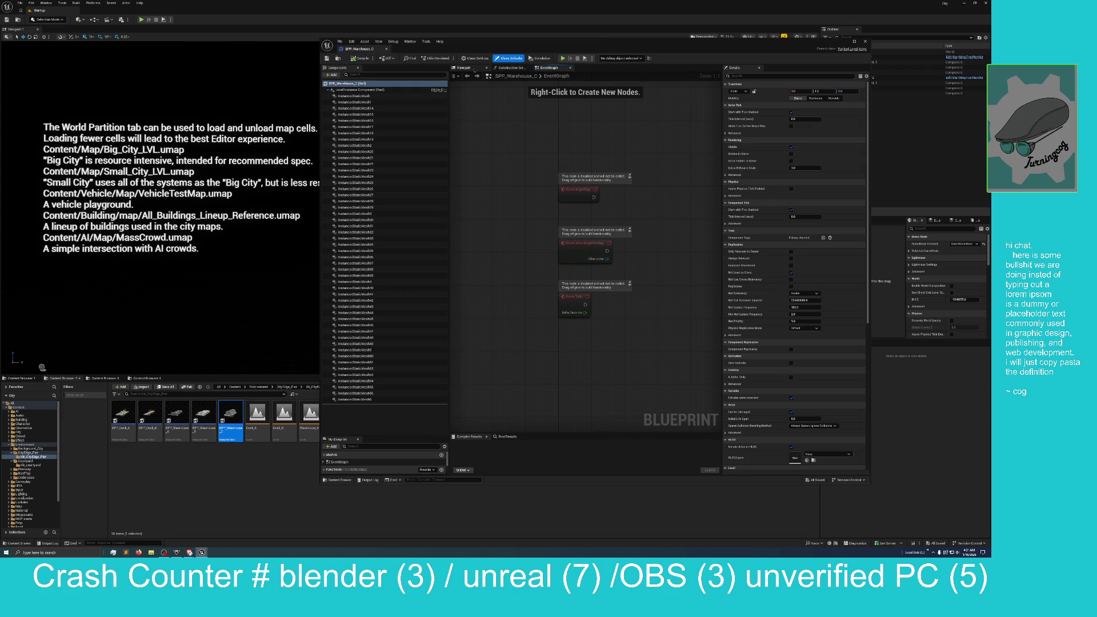
{"action": "left_click", "coordinate": [566, 262]}
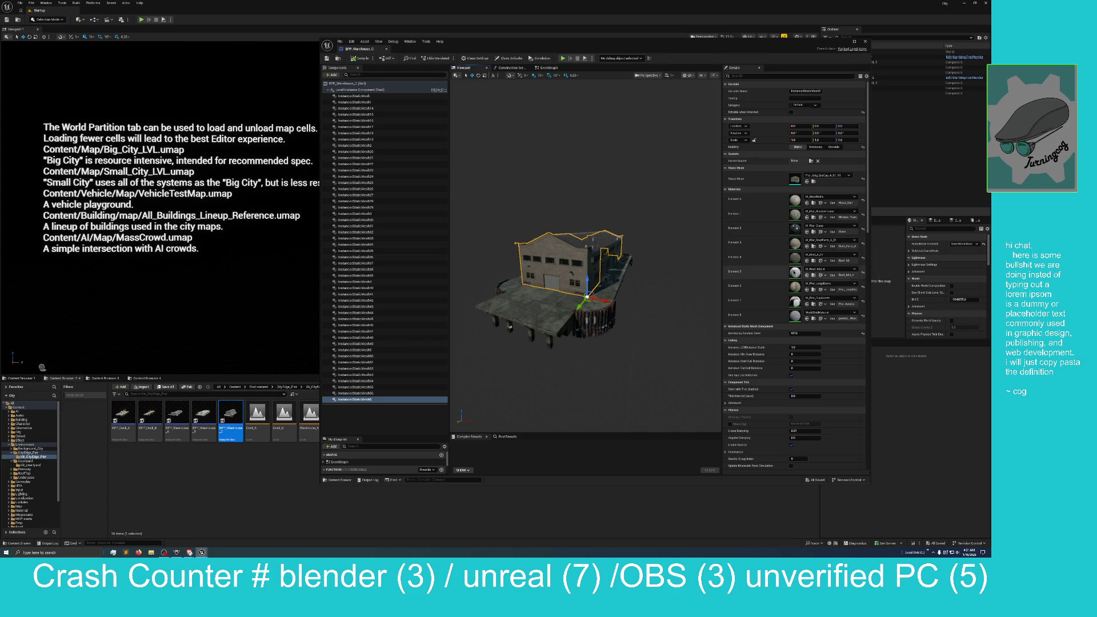
{"action": "scroll", "coordinate": [799, 302], "scroll_direction": "down", "scroll_amount": 1}
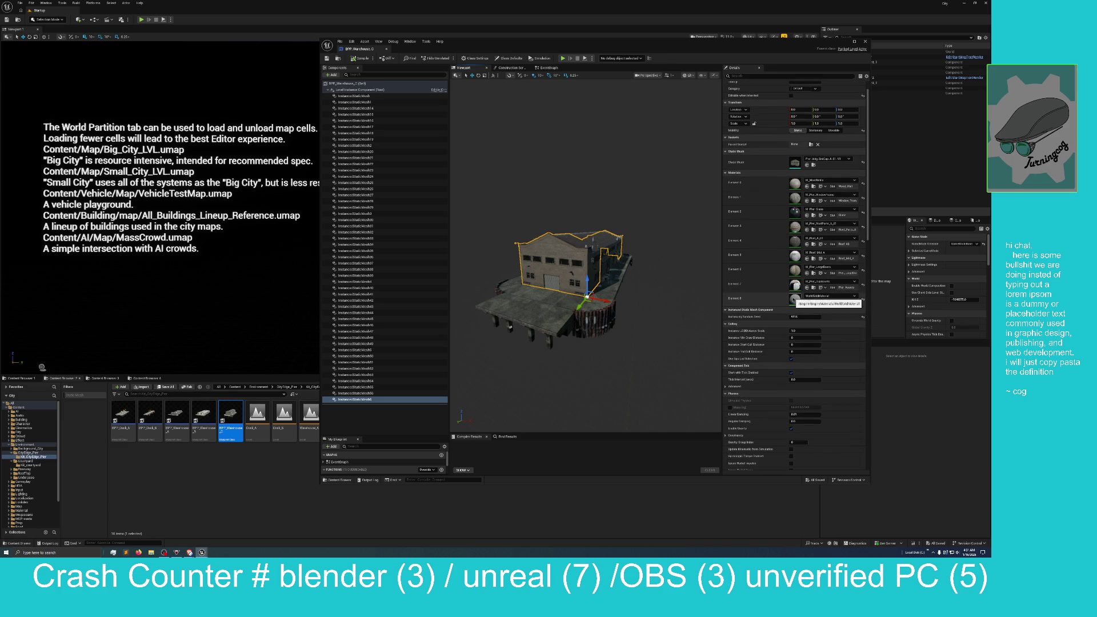
{"action": "scroll", "coordinate": [797, 292], "scroll_direction": "up", "scroll_amount": 1}
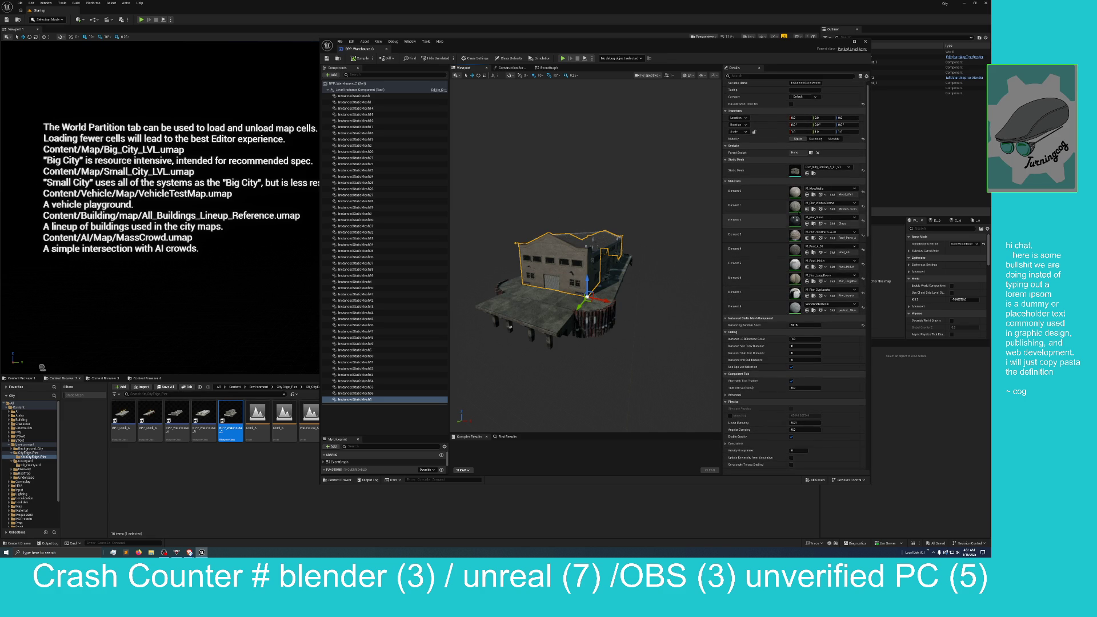
Open the warehouse material M_Prop_Plastic from Kit_CityPier_A and locate its parent M_Prop_Main
{"action": "left_click", "coordinate": [813, 210]}
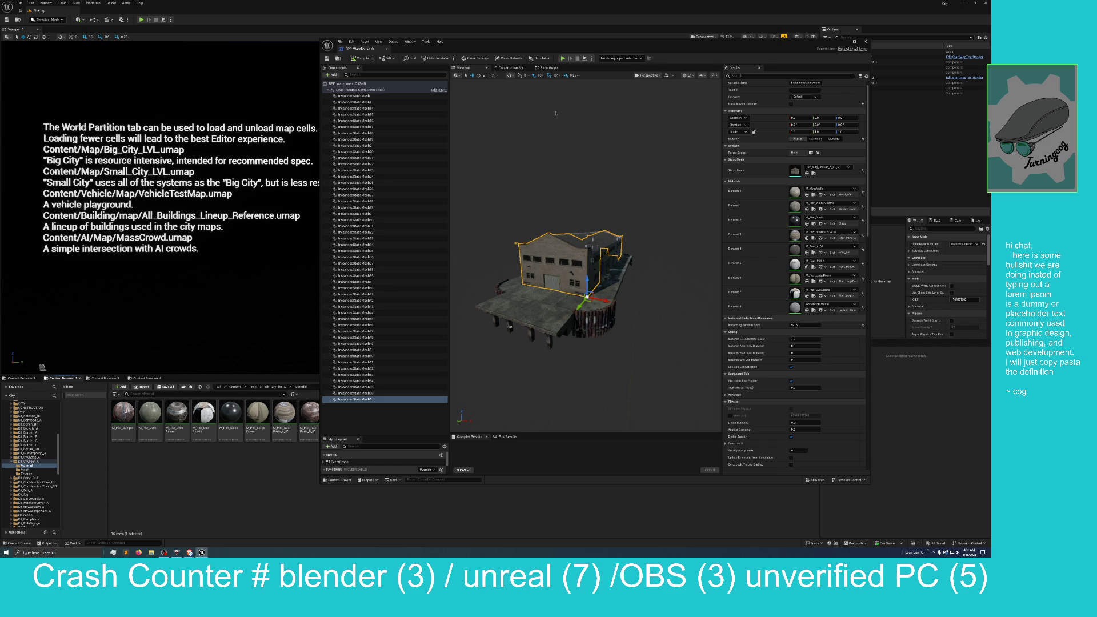
{"action": "mouse_move", "coordinate": [613, 48]}
{"action": "left_mouse_down"}
{"action": "mouse_move", "coordinate": [648, 49]}
{"action": "mouse_move", "coordinate": [735, 94]}
{"action": "mouse_move", "coordinate": [727, 108]}
{"action": "mouse_move", "coordinate": [739, 95]}
{"action": "left_mouse_up"}
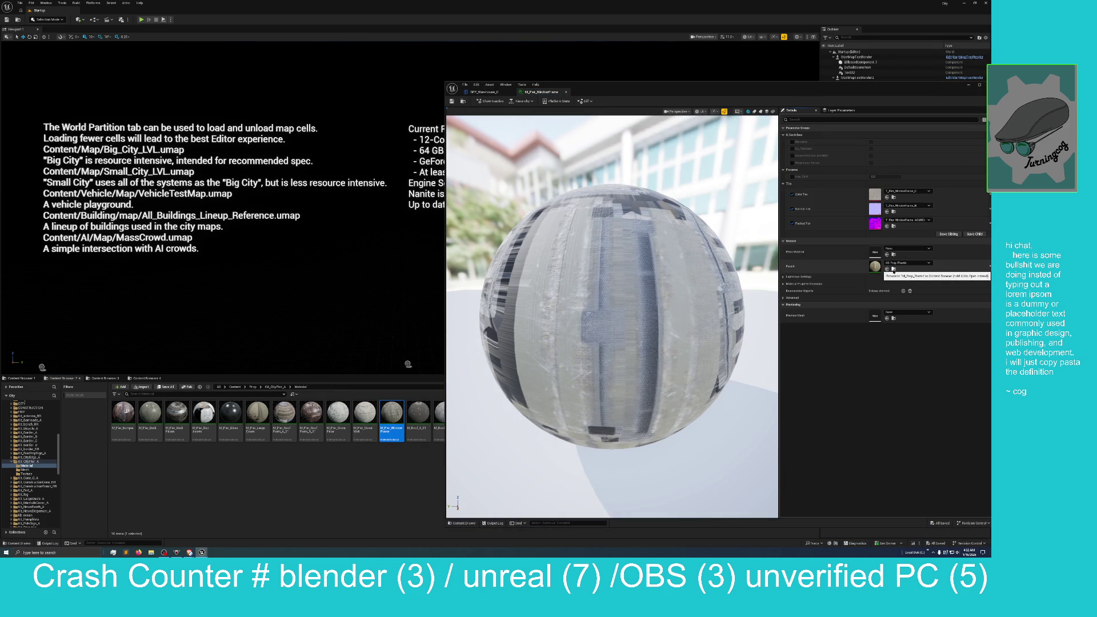
{"action": "left_click", "coordinate": [894, 269]}
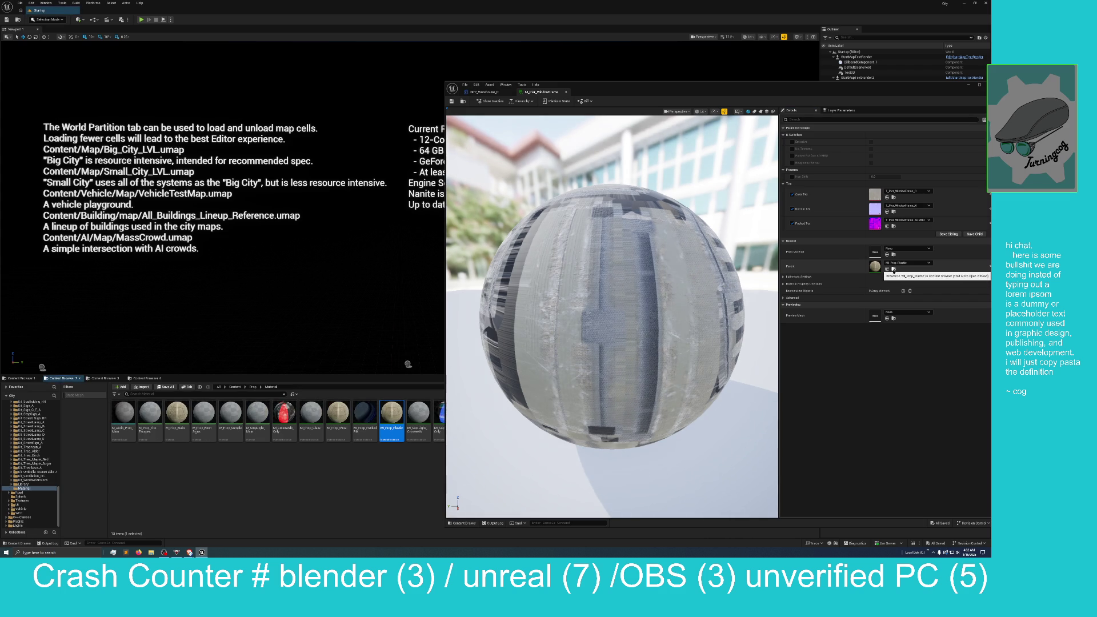
{"action": "double_click", "coordinate": [392, 421]}
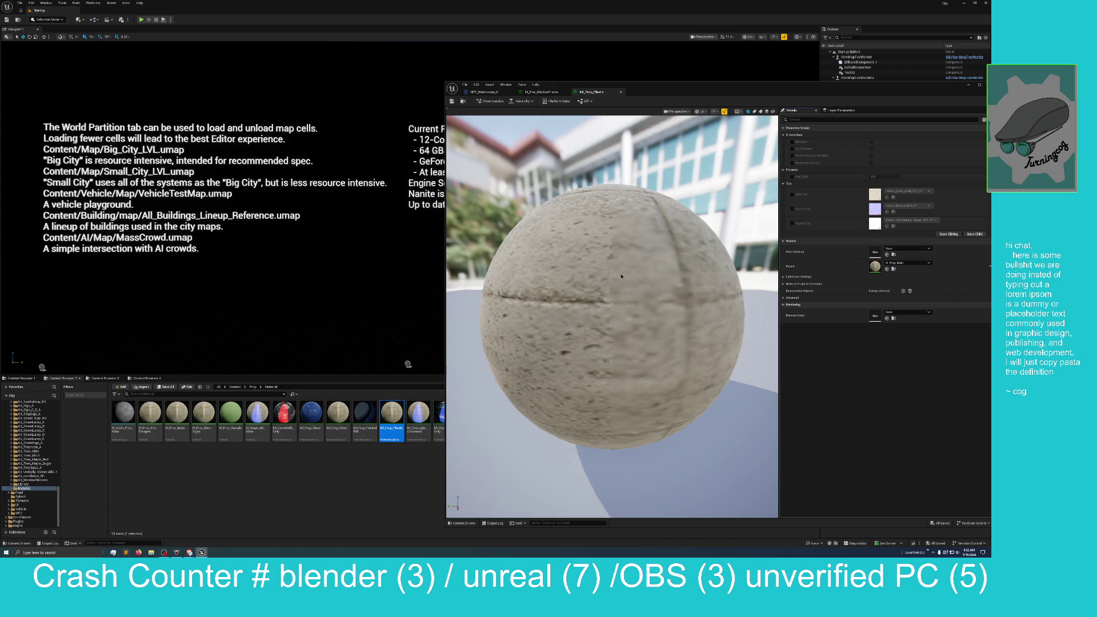
{"action": "left_click", "coordinate": [894, 270]}
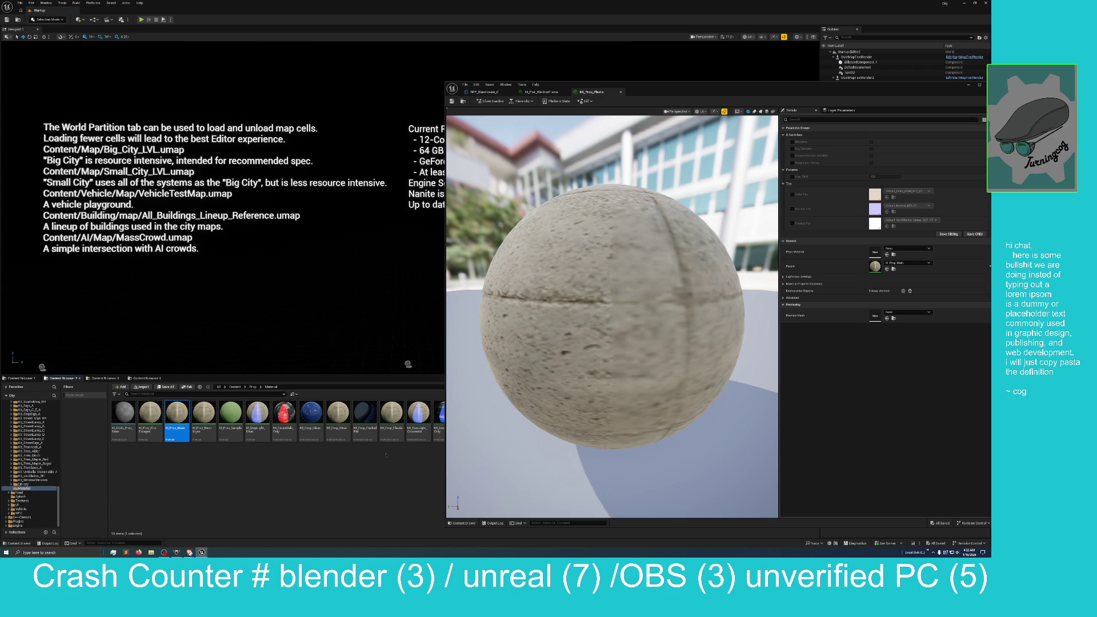
Open M_Prop_Main full-screen, pan around its node graph, then return to the prop material instance
{"action": "double_click", "coordinate": [177, 412]}
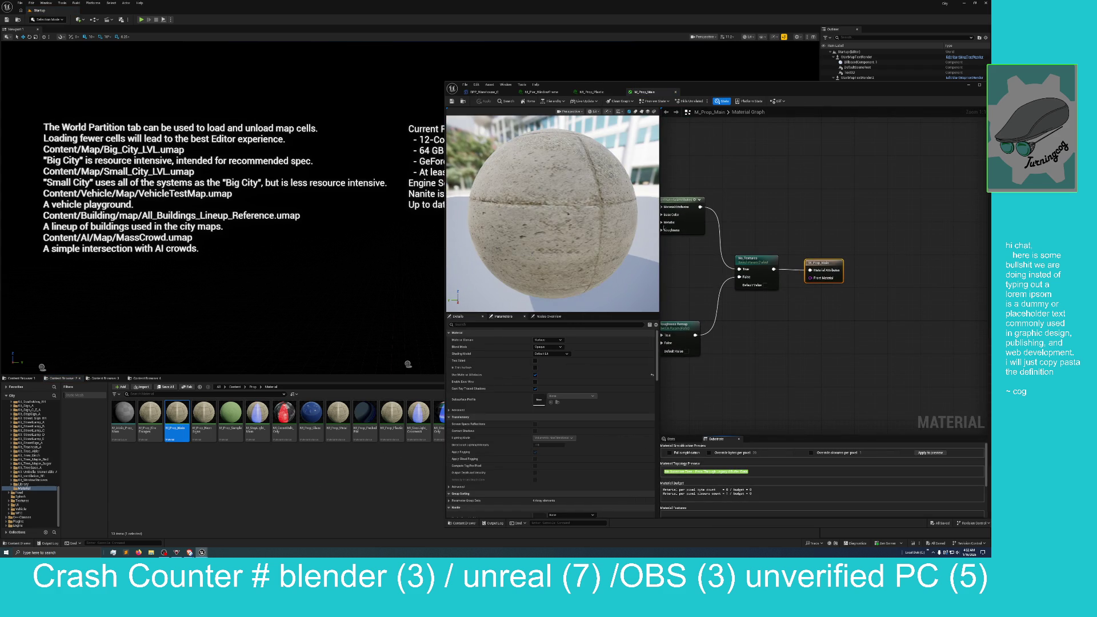
{"action": "mouse_move", "coordinate": [747, 93]}
{"action": "left_mouse_down"}
{"action": "mouse_move", "coordinate": [533, 100]}
{"action": "mouse_move", "coordinate": [406, 1]}
{"action": "left_mouse_up"}
{"action": "scroll", "coordinate": [642, 343], "scroll_direction": "down", "scroll_amount": 3}
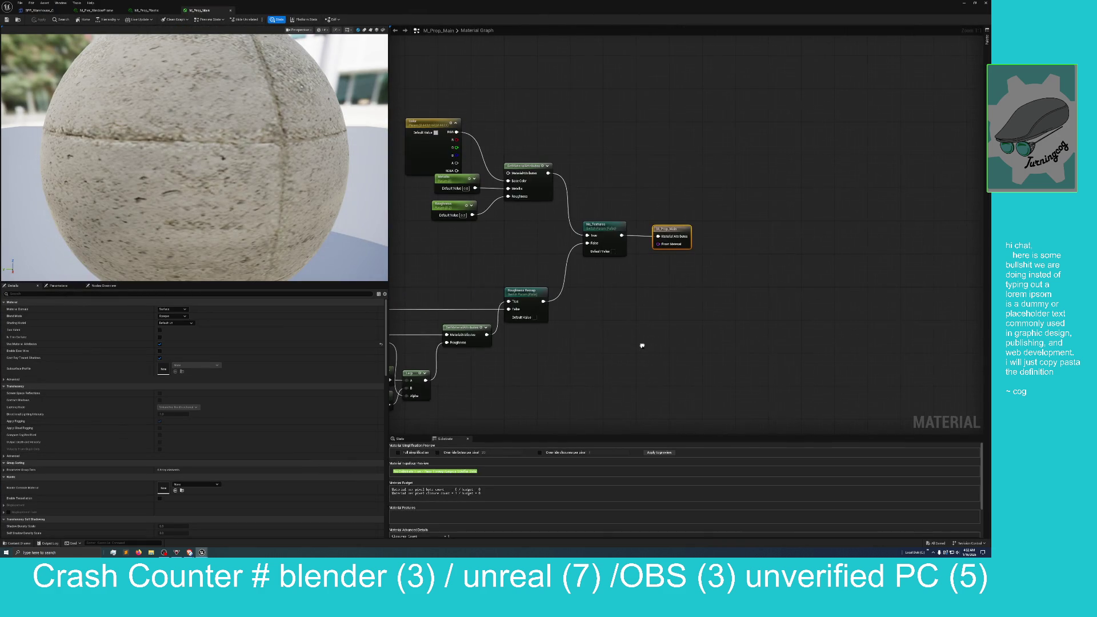
{"action": "left_click_drag", "start_coordinate": [713, 335], "coordinate": [865, 353]}
{"action": "scroll", "coordinate": [705, 342], "scroll_direction": "up", "scroll_amount": 3}
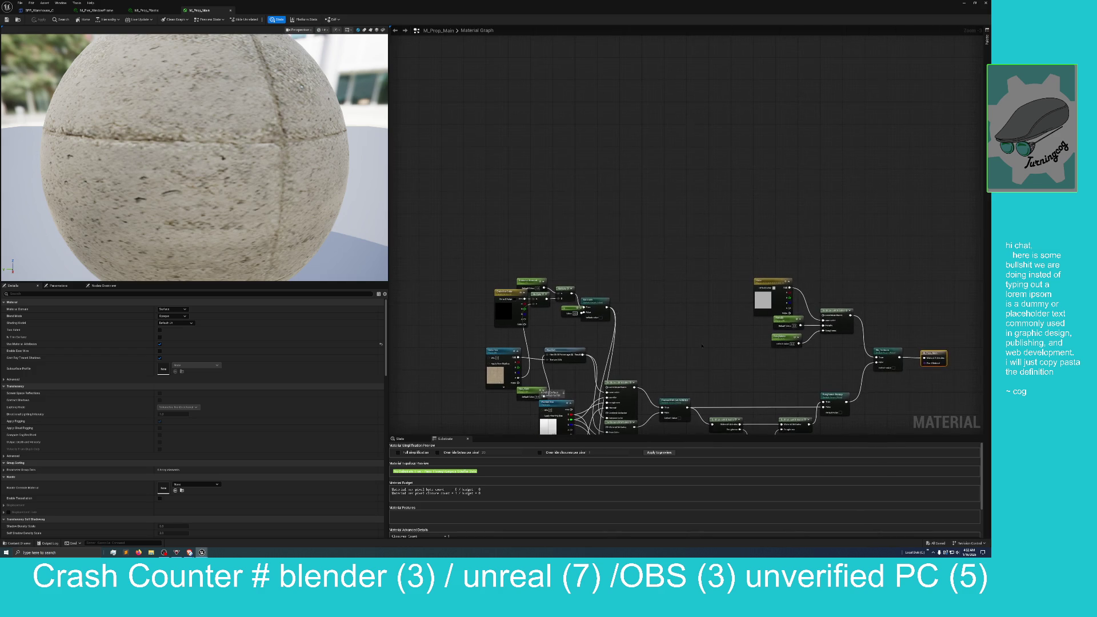
{"action": "mouse_move", "coordinate": [771, 342]}
{"action": "left_mouse_down"}
{"action": "mouse_move", "coordinate": [703, 258]}
{"action": "mouse_move", "coordinate": [666, 177]}
{"action": "mouse_move", "coordinate": [609, 204]}
{"action": "mouse_move", "coordinate": [676, 199]}
{"action": "mouse_move", "coordinate": [661, 223]}
{"action": "mouse_move", "coordinate": [573, 171]}
{"action": "mouse_move", "coordinate": [559, 186]}
{"action": "left_mouse_up"}
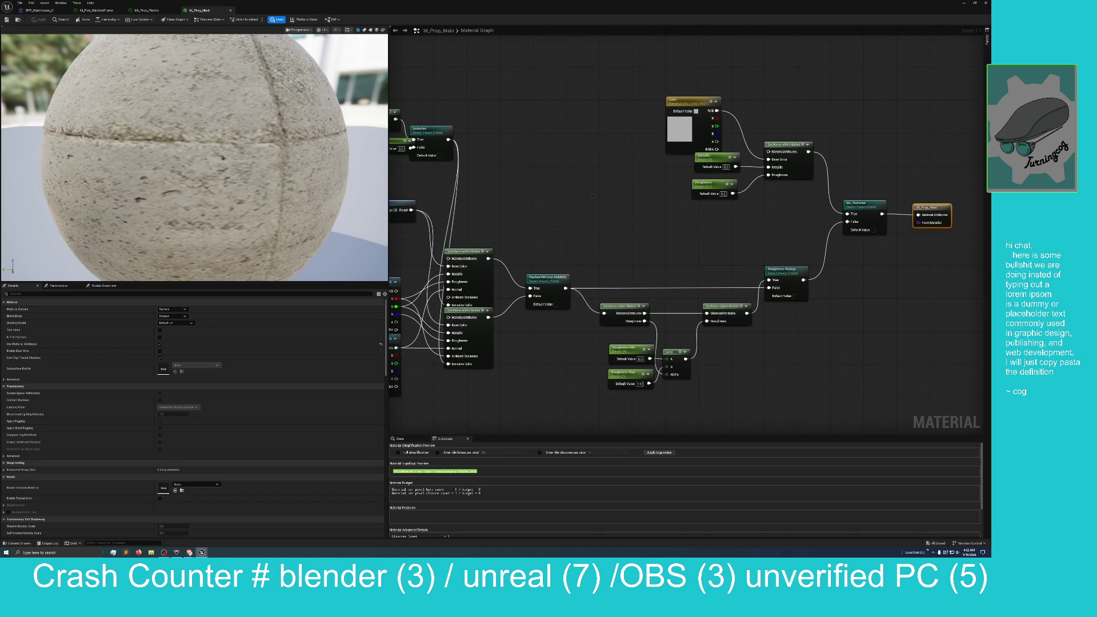
{"action": "mouse_move", "coordinate": [699, 228]}
{"action": "left_mouse_down"}
{"action": "mouse_move", "coordinate": [639, 216]}
{"action": "mouse_move", "coordinate": [548, 220]}
{"action": "left_mouse_up"}
{"action": "mouse_move", "coordinate": [717, 288]}
{"action": "left_mouse_down"}
{"action": "mouse_move", "coordinate": [693, 289]}
{"action": "mouse_move", "coordinate": [707, 301]}
{"action": "mouse_move", "coordinate": [736, 293]}
{"action": "left_mouse_up"}
{"action": "left_click", "coordinate": [146, 11]}
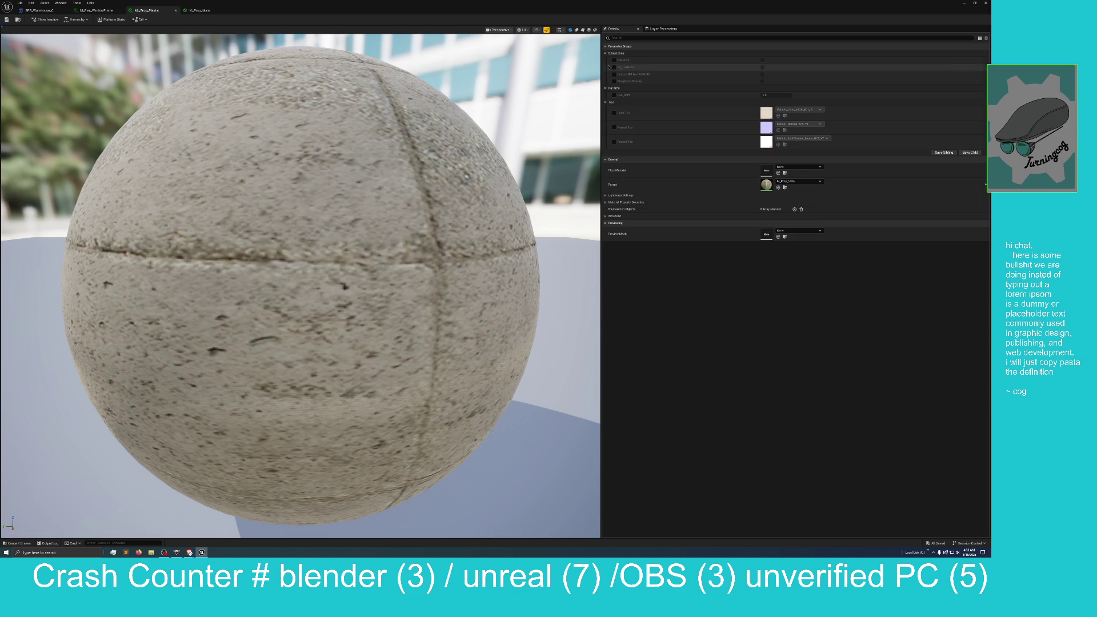
{"action": "left_click", "coordinate": [605, 195]}
{"action": "left_click", "coordinate": [605, 195]}
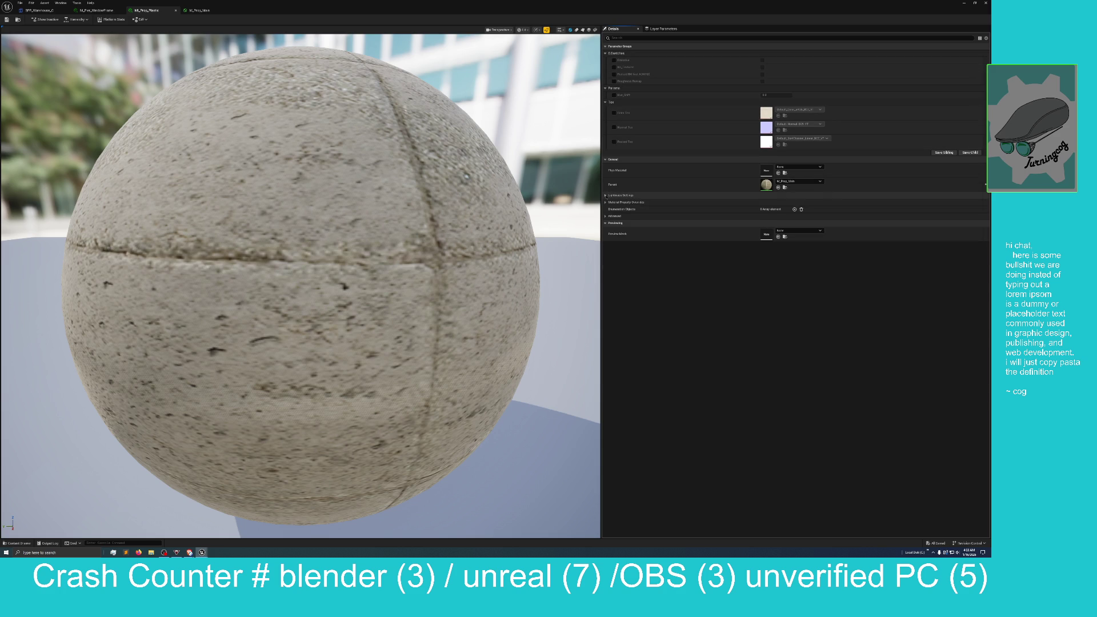
{"action": "left_click", "coordinate": [605, 202]}
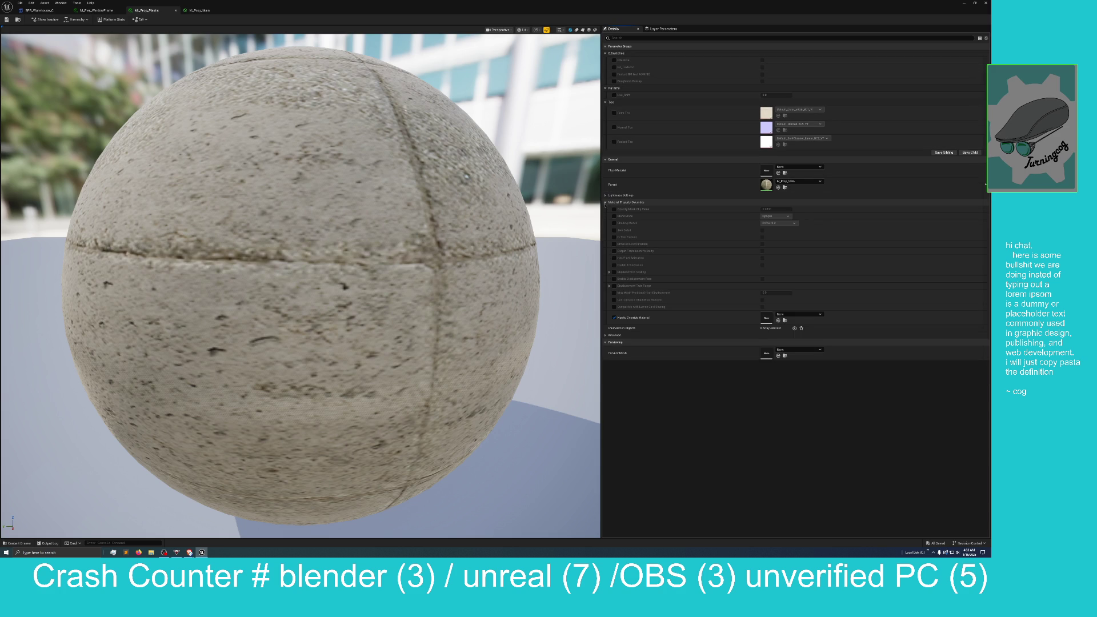
{"action": "left_click", "coordinate": [605, 202]}
{"action": "left_click", "coordinate": [605, 216]}
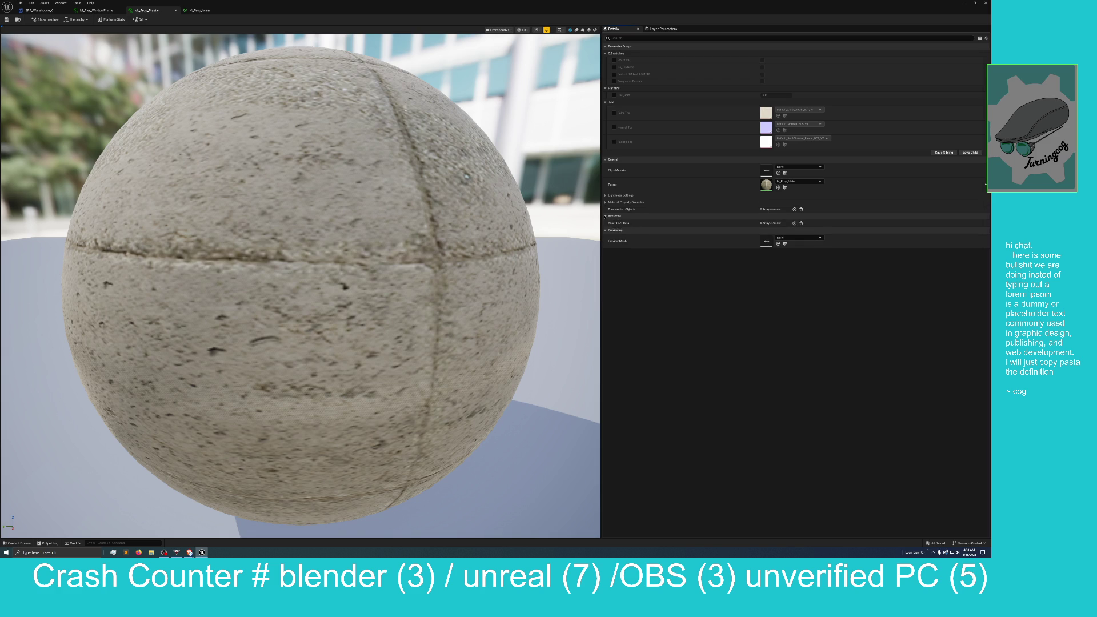
{"action": "left_click", "coordinate": [605, 217]}
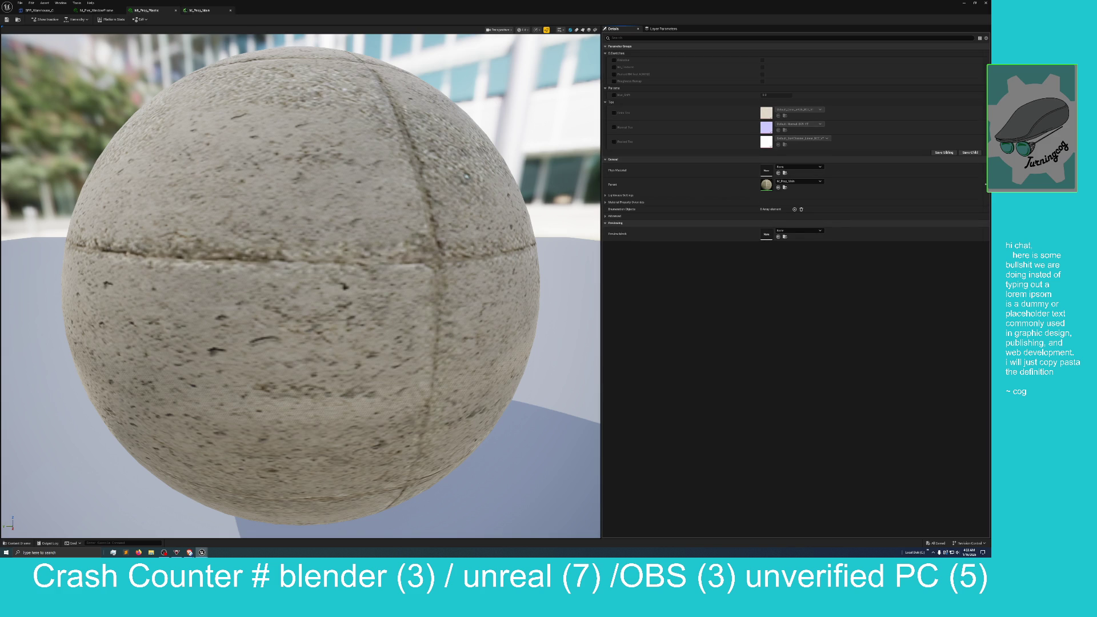
{"action": "left_click", "coordinate": [200, 10]}
{"action": "mouse_move", "coordinate": [441, 218]}
{"action": "left_mouse_down"}
{"action": "mouse_move", "coordinate": [569, 188]}
{"action": "mouse_move", "coordinate": [622, 151]}
{"action": "mouse_move", "coordinate": [693, 166]}
{"action": "mouse_move", "coordinate": [713, 210]}
{"action": "left_mouse_up"}
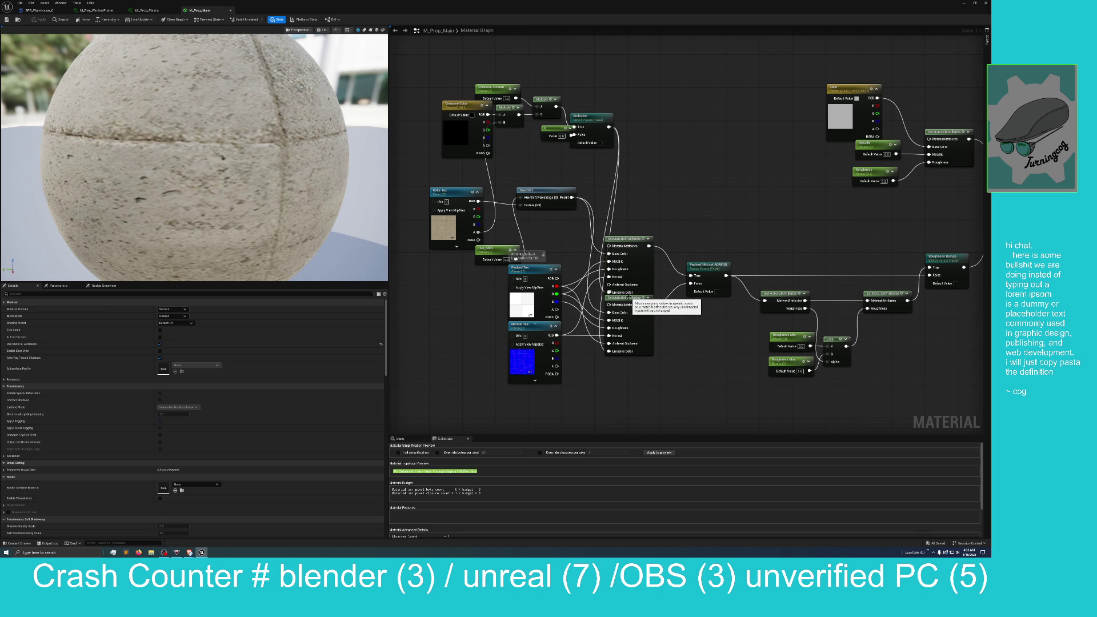
Reposition the two SetMaterialAttributes nodes in M_Prop_Main and pan across the rest of the graph
{"action": "mouse_move", "coordinate": [632, 316]}
{"action": "left_mouse_down"}
{"action": "mouse_move", "coordinate": [643, 338]}
{"action": "mouse_move", "coordinate": [600, 365]}
{"action": "mouse_move", "coordinate": [667, 362]}
{"action": "left_mouse_up"}
{"action": "mouse_move", "coordinate": [629, 239]}
{"action": "left_mouse_down"}
{"action": "mouse_move", "coordinate": [657, 228]}
{"action": "mouse_move", "coordinate": [707, 161]}
{"action": "left_mouse_up"}
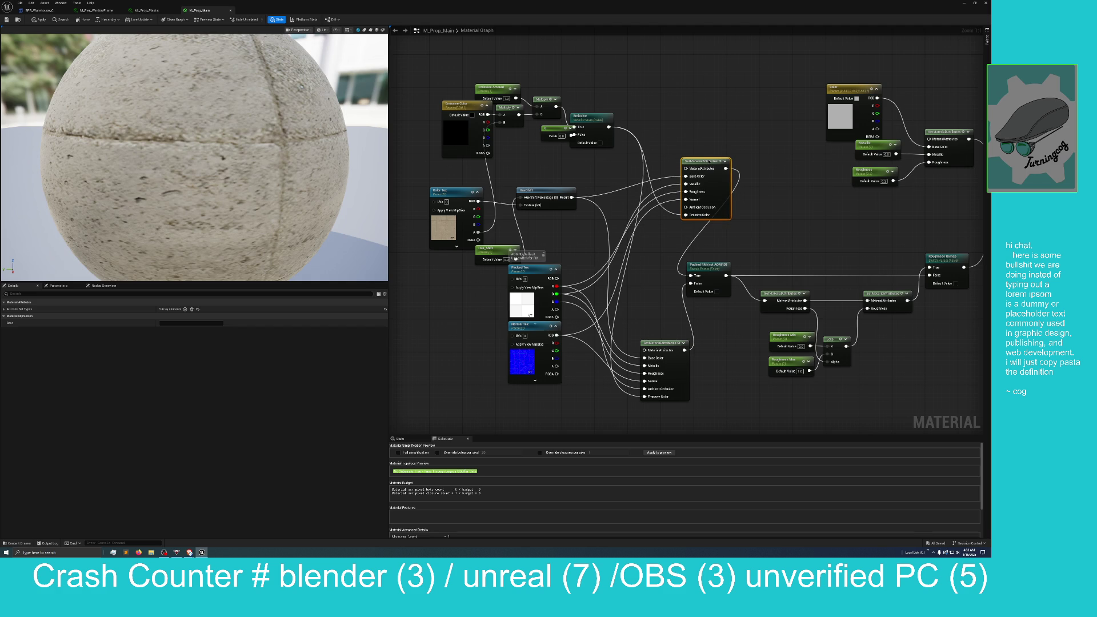
{"action": "left_click_drag", "start_coordinate": [707, 161], "coordinate": [696, 163]}
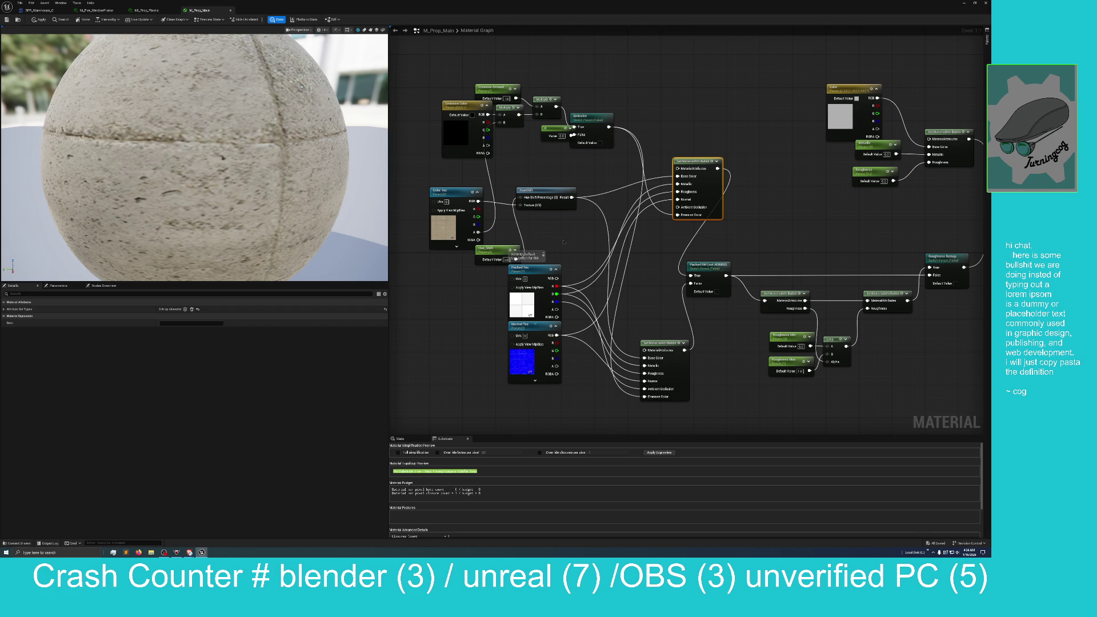
{"action": "left_click_drag", "start_coordinate": [575, 246], "coordinate": [456, 254]}
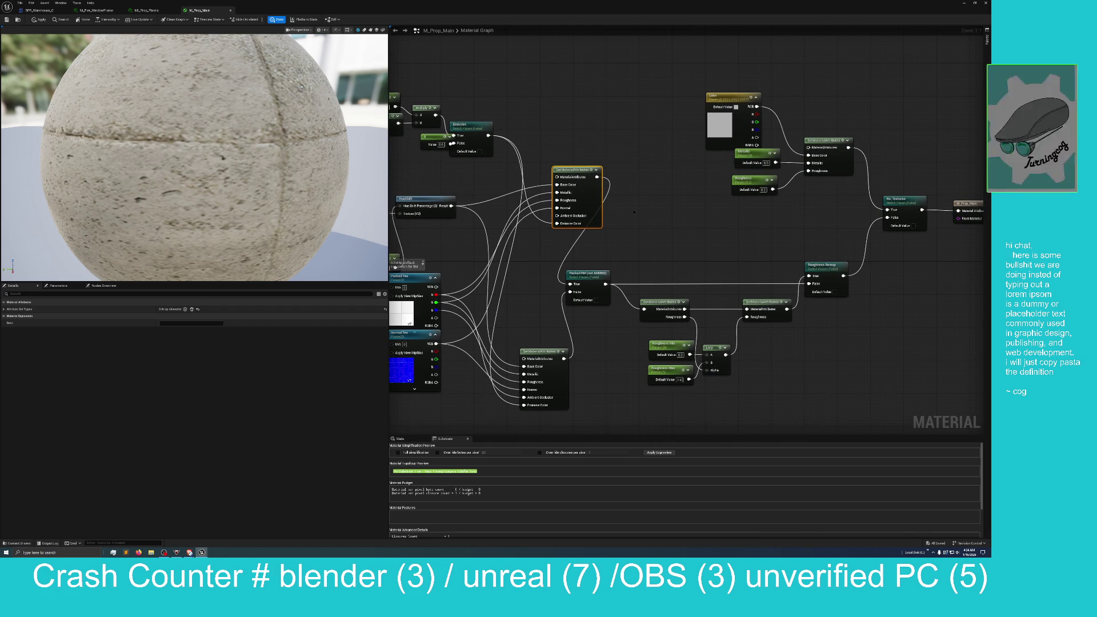
{"action": "left_click_drag", "start_coordinate": [658, 227], "coordinate": [621, 223]}
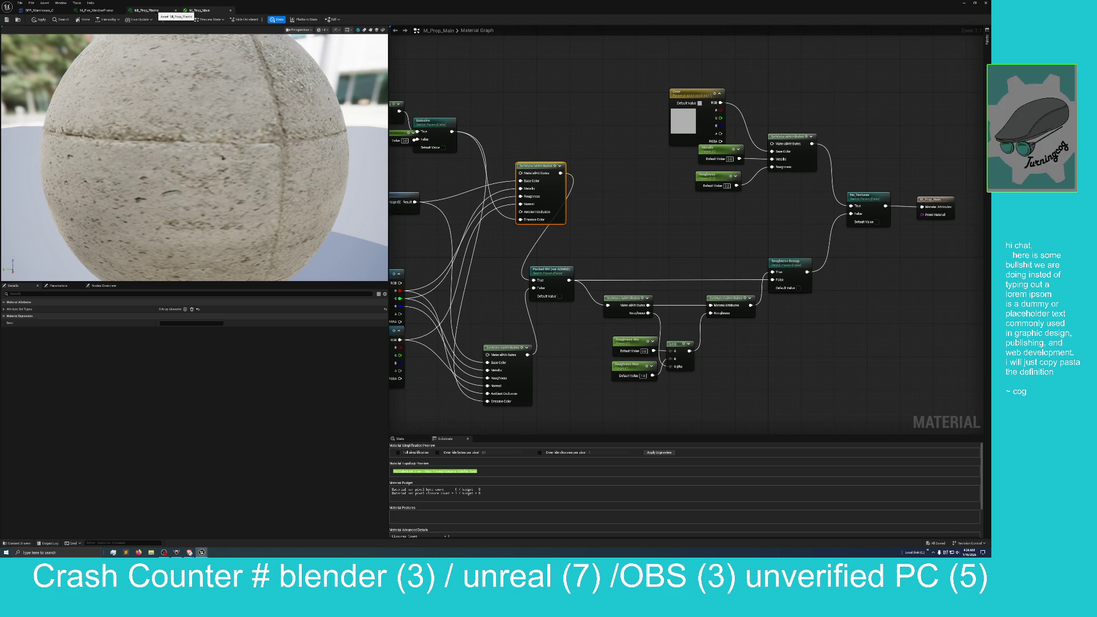
{"action": "left_click", "coordinate": [100, 10]}
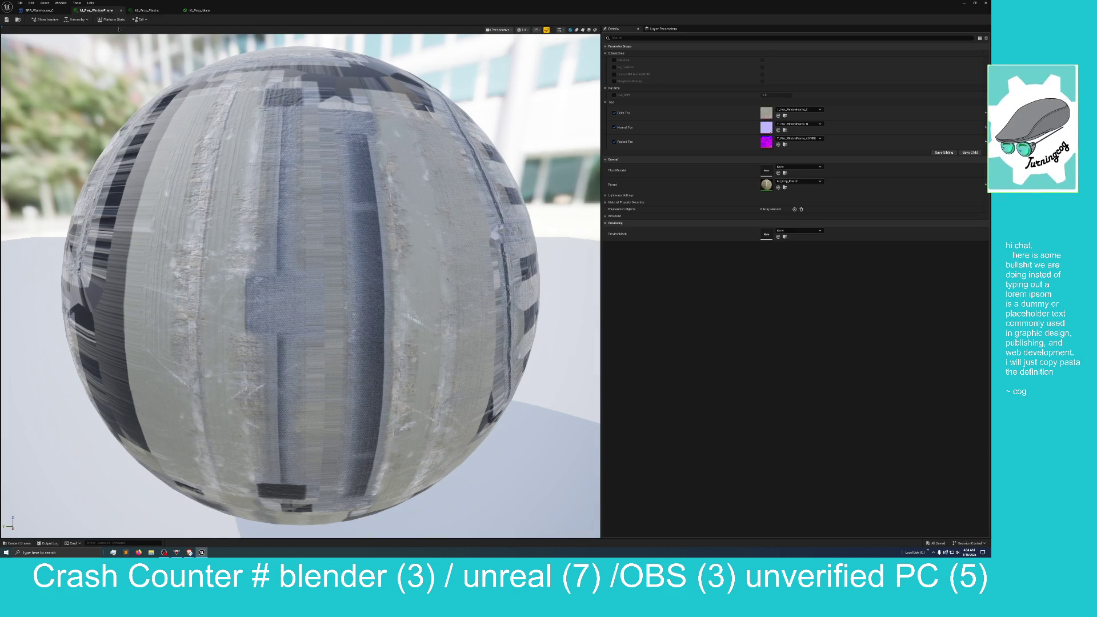
Return to the BPP_Warehouse_C blueprint and turn the camera to look along the pier
{"action": "left_click", "coordinate": [31, 10]}
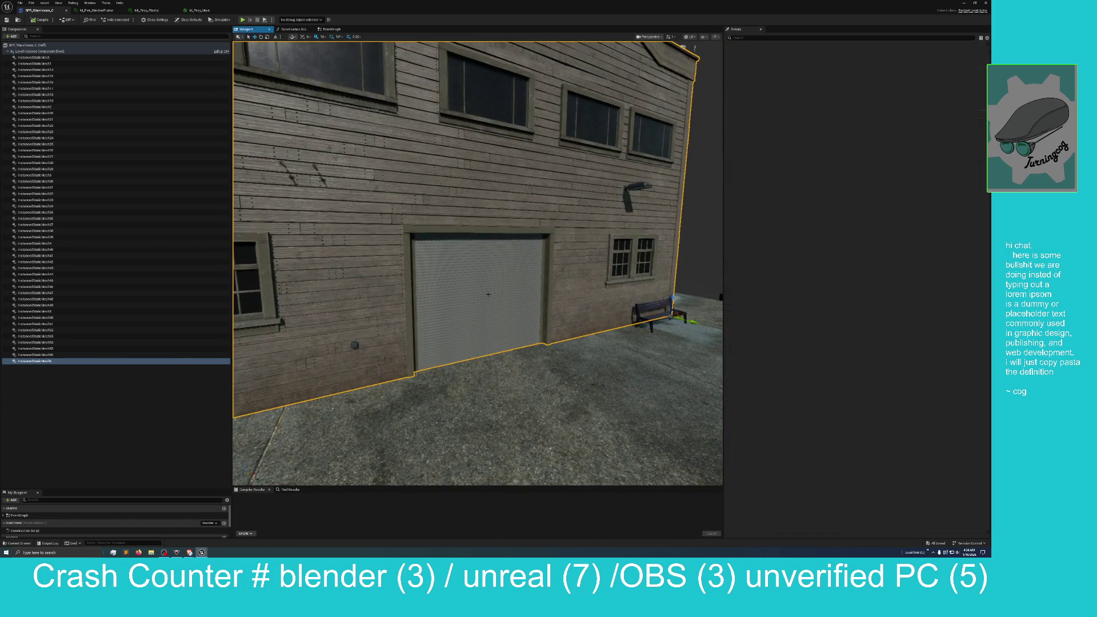
{"action": "mouse_move", "coordinate": [487, 294]}
{"action": "left_mouse_down"}
{"action": "mouse_move", "coordinate": [426, 292]}
{"action": "mouse_move", "coordinate": [467, 333]}
{"action": "left_mouse_up"}
Select the pier pile posts, then the pier ground mesh, to inspect their material slots in Details
{"action": "left_click", "coordinate": [467, 333]}
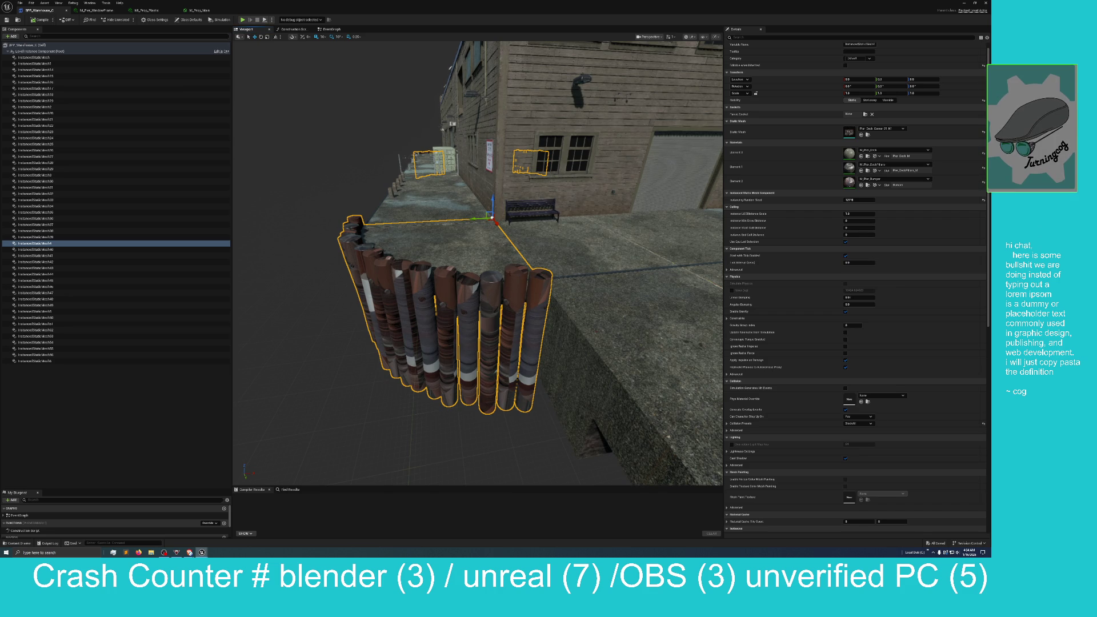
{"action": "mouse_move", "coordinate": [571, 258]}
{"action": "left_mouse_down"}
{"action": "mouse_move", "coordinate": [629, 247]}
{"action": "mouse_move", "coordinate": [643, 211]}
{"action": "mouse_move", "coordinate": [503, 244]}
{"action": "mouse_move", "coordinate": [565, 263]}
{"action": "mouse_move", "coordinate": [571, 234]}
{"action": "mouse_move", "coordinate": [512, 238]}
{"action": "left_mouse_up"}
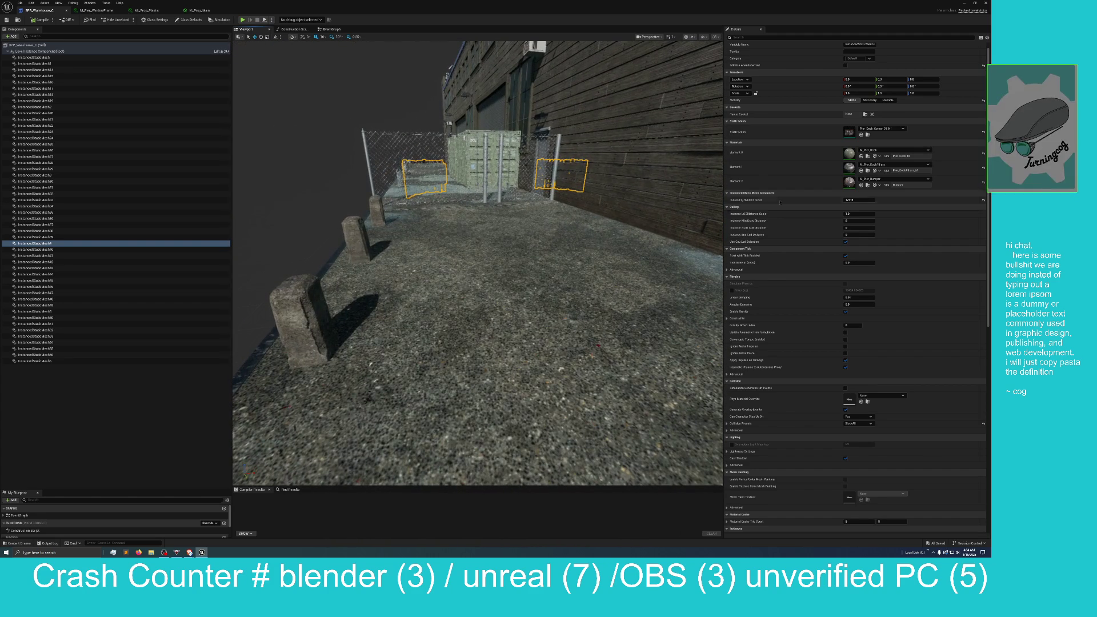
{"action": "left_click", "coordinate": [512, 239]}
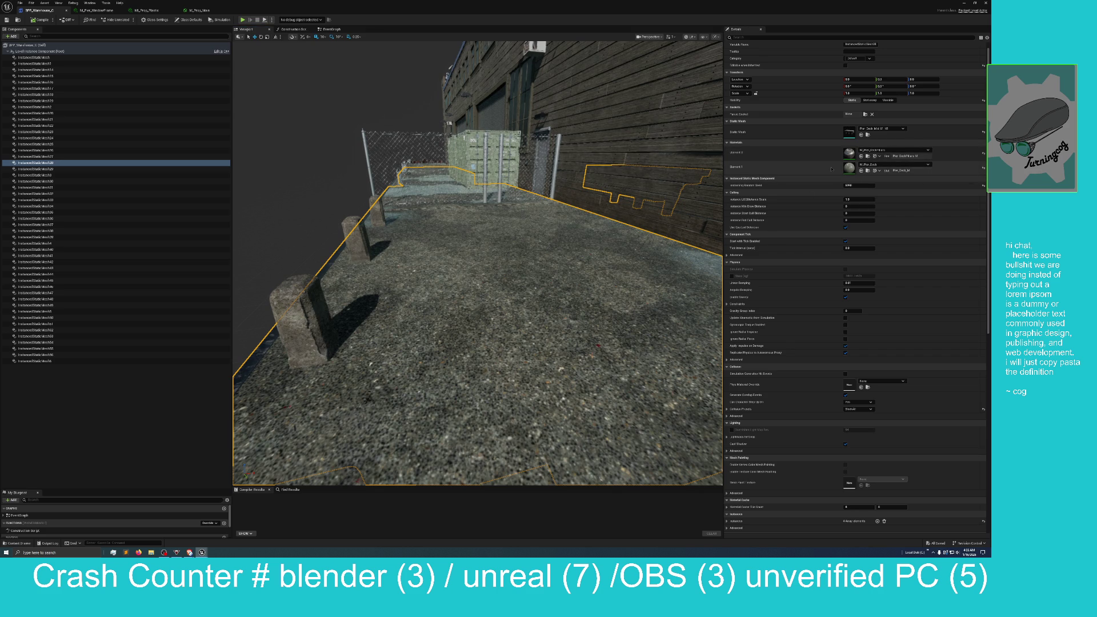
Restore the blueprint editor to a floating window and open the M_Pier_Deck material instance
{"action": "mouse_move", "coordinate": [417, 3]}
{"action": "left_mouse_down"}
{"action": "mouse_move", "coordinate": [474, 46]}
{"action": "mouse_move", "coordinate": [497, 87]}
{"action": "left_mouse_up"}
{"action": "double_click", "coordinate": [150, 412]}
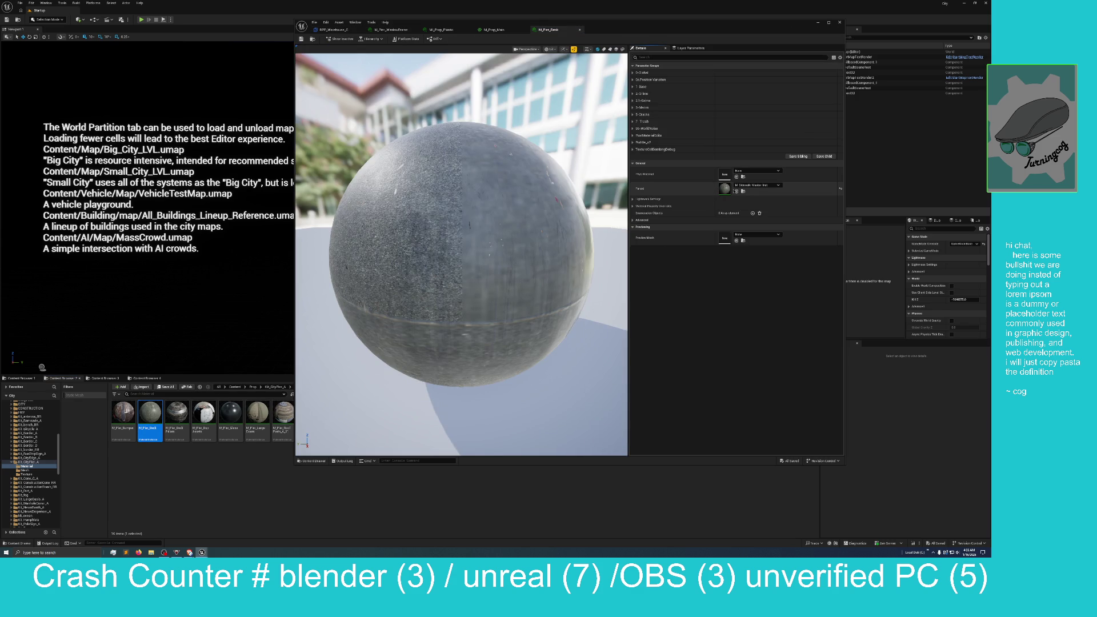
Open the parent M_Sidewalk_Master_Inst and locate M_Sidewalk in the Content Browser's Material folder
{"action": "double_click", "coordinate": [724, 189]}
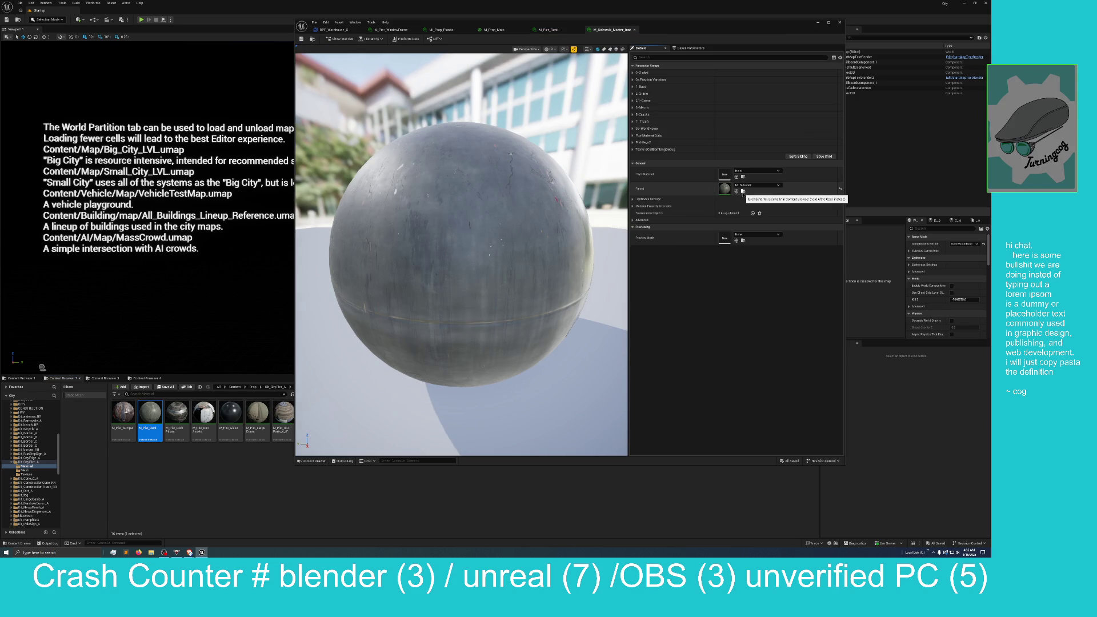
{"action": "left_click", "coordinate": [743, 191]}
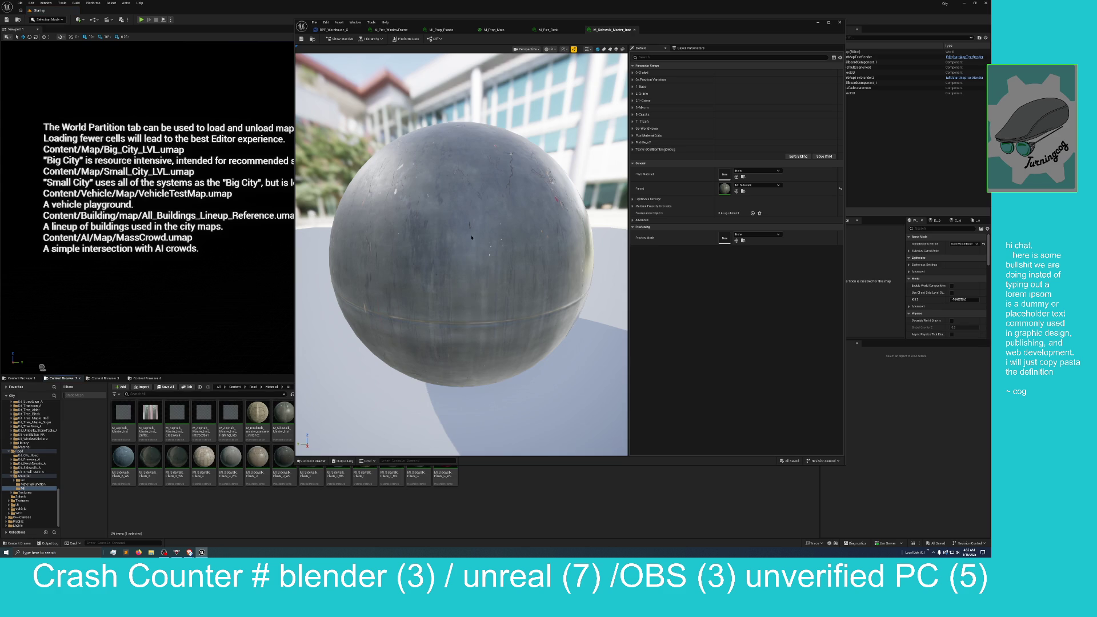
{"action": "mouse_move", "coordinate": [680, 28]}
{"action": "left_mouse_down"}
{"action": "mouse_move", "coordinate": [857, 55]}
{"action": "mouse_move", "coordinate": [662, 192]}
{"action": "mouse_move", "coordinate": [247, 207]}
{"action": "mouse_move", "coordinate": [503, 69]}
{"action": "left_mouse_up"}
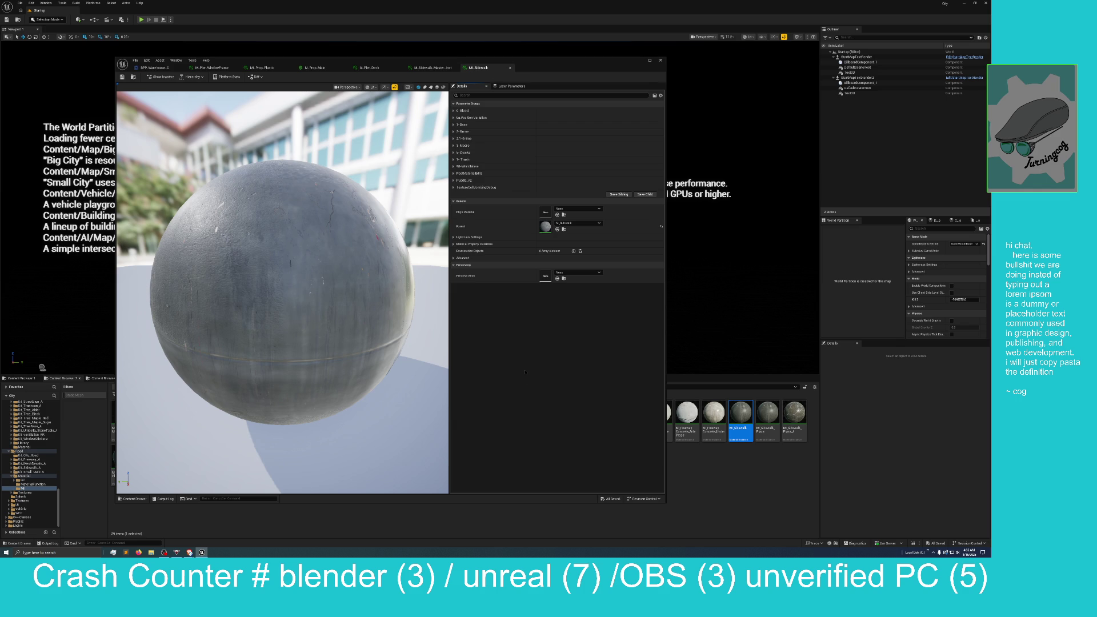
{"action": "left_click", "coordinate": [563, 231]}
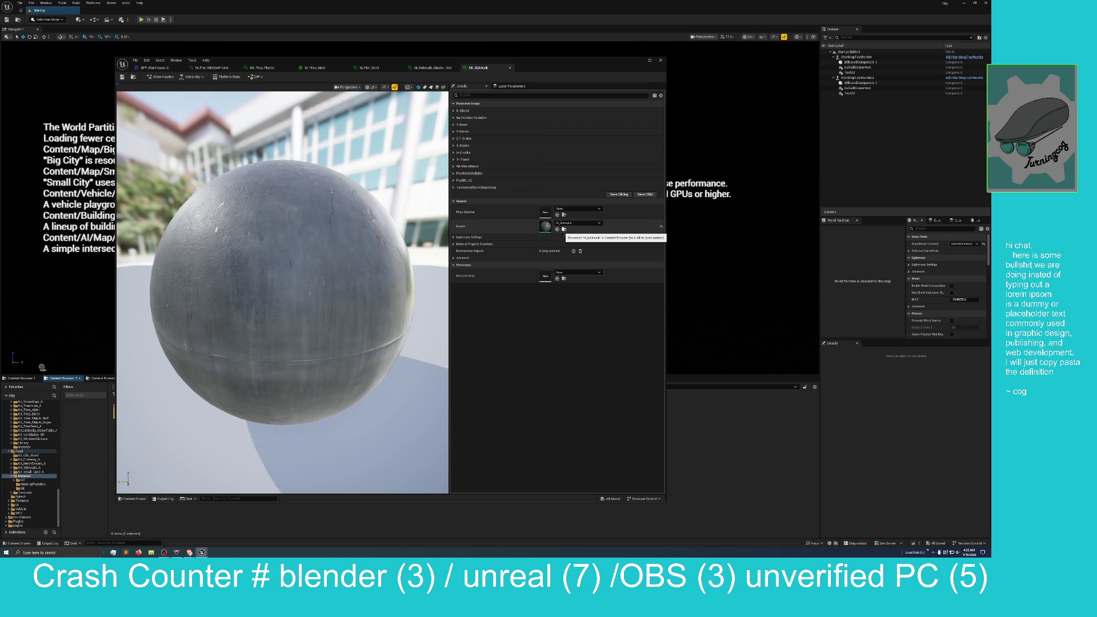
{"action": "left_click_drag", "start_coordinate": [529, 64], "coordinate": [762, 69]}
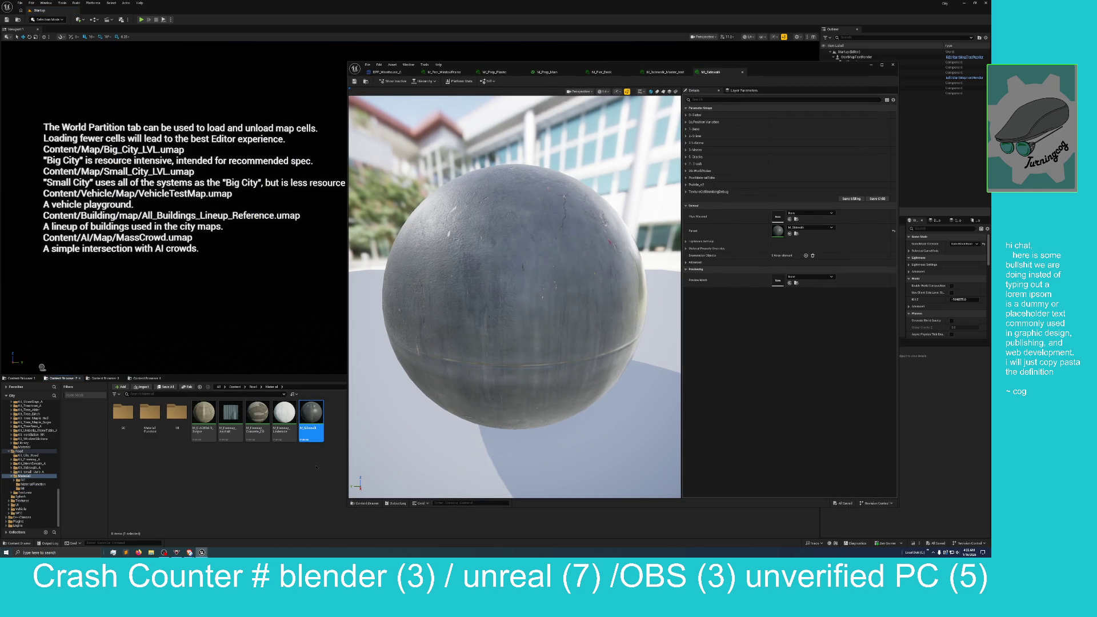
Open M_Sidewalk in a maximized Material Editor and pan and zoom out across its node groups
{"action": "double_click", "coordinate": [312, 421]}
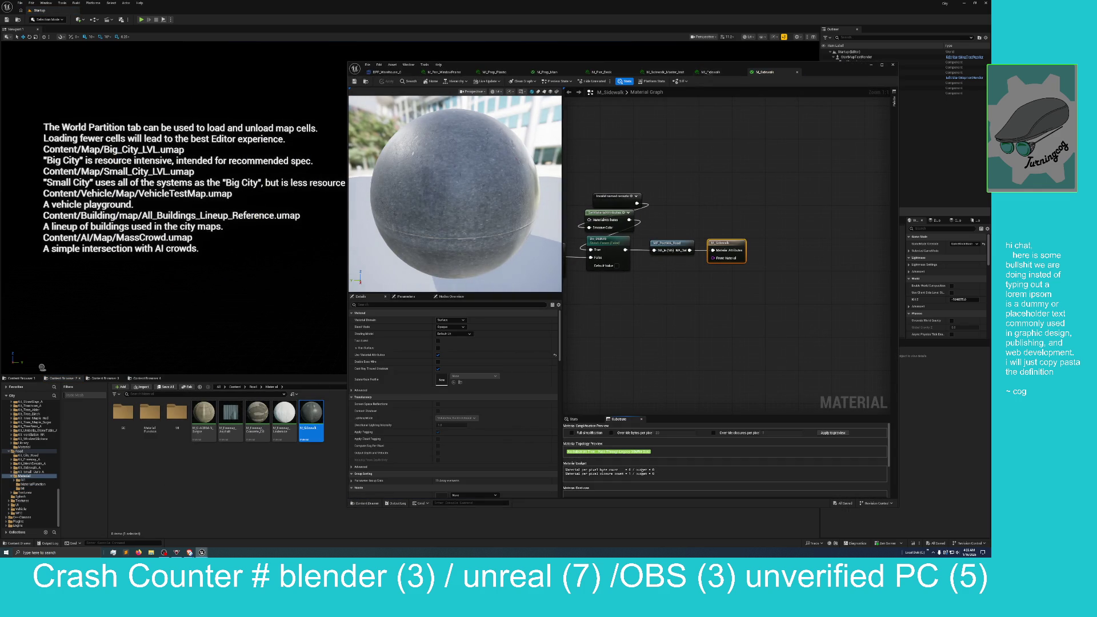
{"action": "mouse_move", "coordinate": [718, 69]}
{"action": "left_mouse_down"}
{"action": "mouse_move", "coordinate": [663, 274]}
{"action": "mouse_move", "coordinate": [483, 2]}
{"action": "left_mouse_up"}
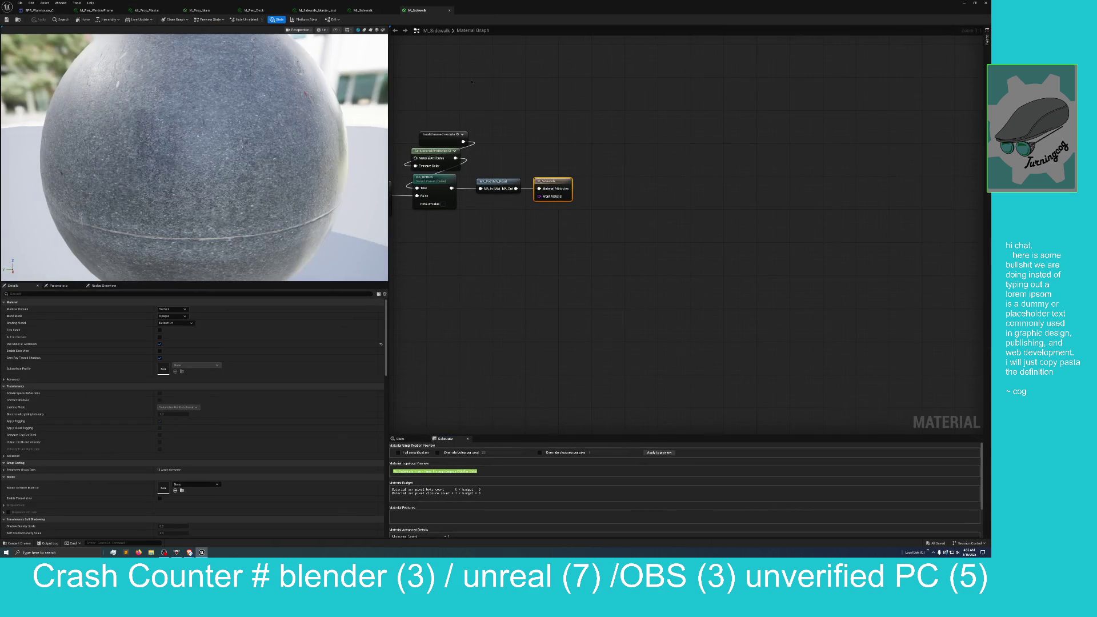
{"action": "mouse_move", "coordinate": [460, 323]}
{"action": "left_mouse_down"}
{"action": "mouse_move", "coordinate": [709, 342]}
{"action": "mouse_move", "coordinate": [653, 368]}
{"action": "left_mouse_up"}
{"action": "scroll", "coordinate": [653, 368], "scroll_direction": "down", "scroll_amount": 6}
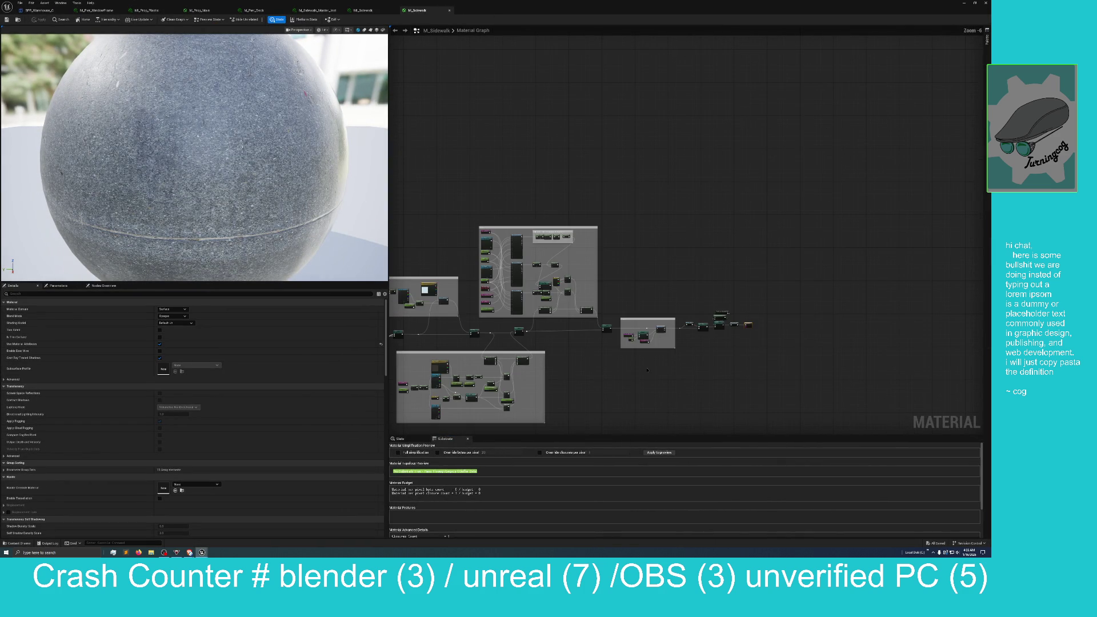
{"action": "mouse_move", "coordinate": [542, 377]}
{"action": "left_mouse_down"}
{"action": "mouse_move", "coordinate": [588, 360]}
{"action": "mouse_move", "coordinate": [627, 321]}
{"action": "mouse_move", "coordinate": [749, 303]}
{"action": "mouse_move", "coordinate": [858, 307]}
{"action": "left_mouse_up"}
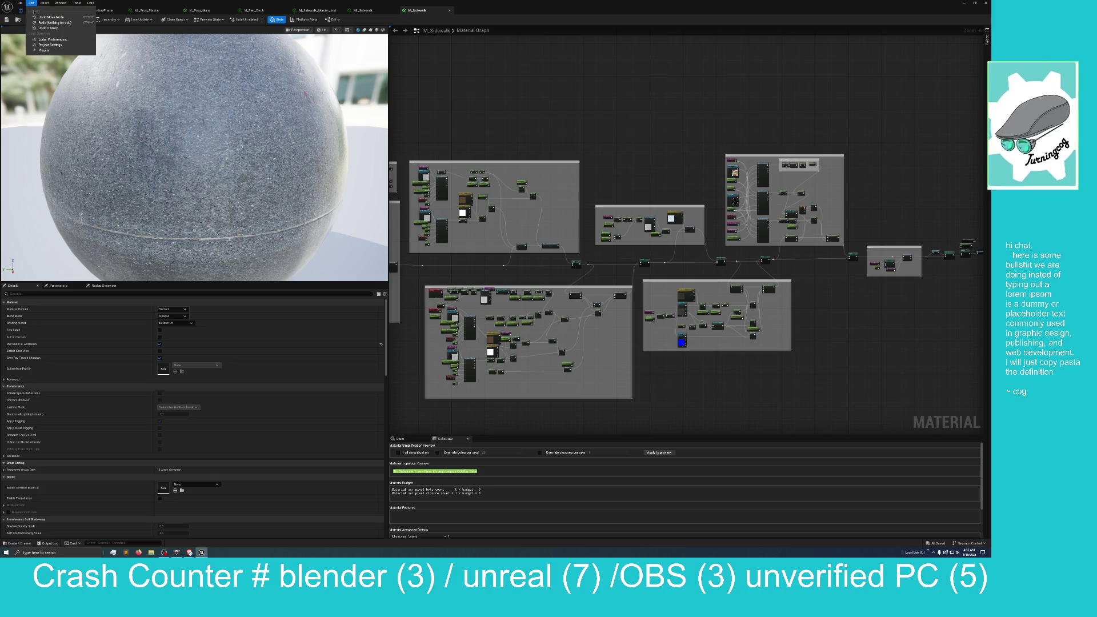
Raise the Editor Preferences Application Scale from 1.0 to about 1.37
{"action": "left_click", "coordinate": [39, 39]}
{"action": "type", "text": "scale"}
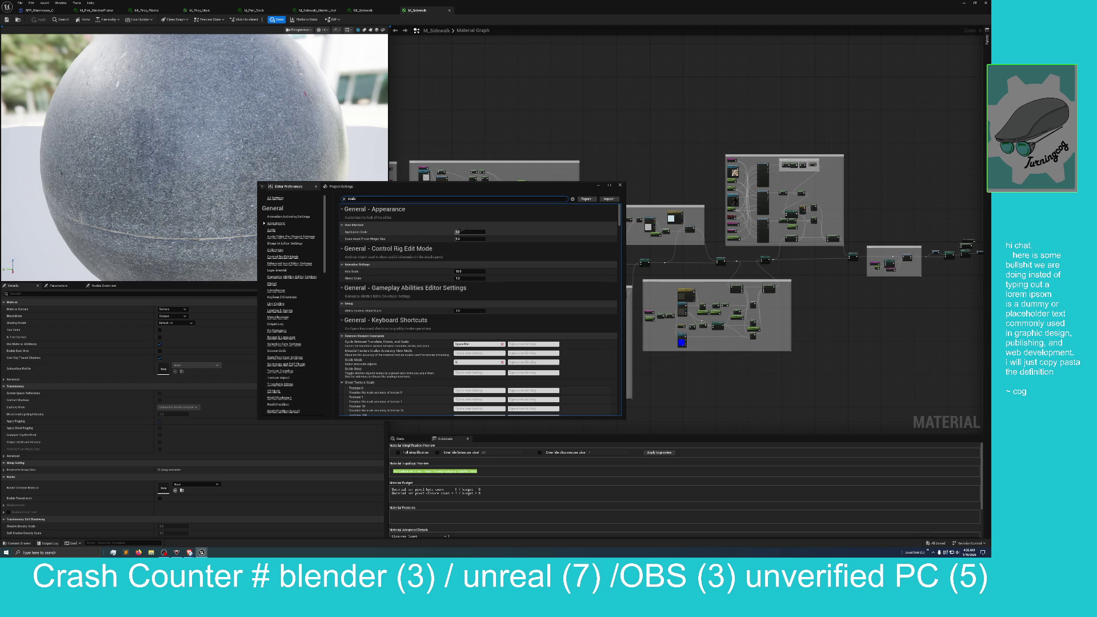
{"action": "left_click_drag", "start_coordinate": [463, 232], "coordinate": [574, 228]}
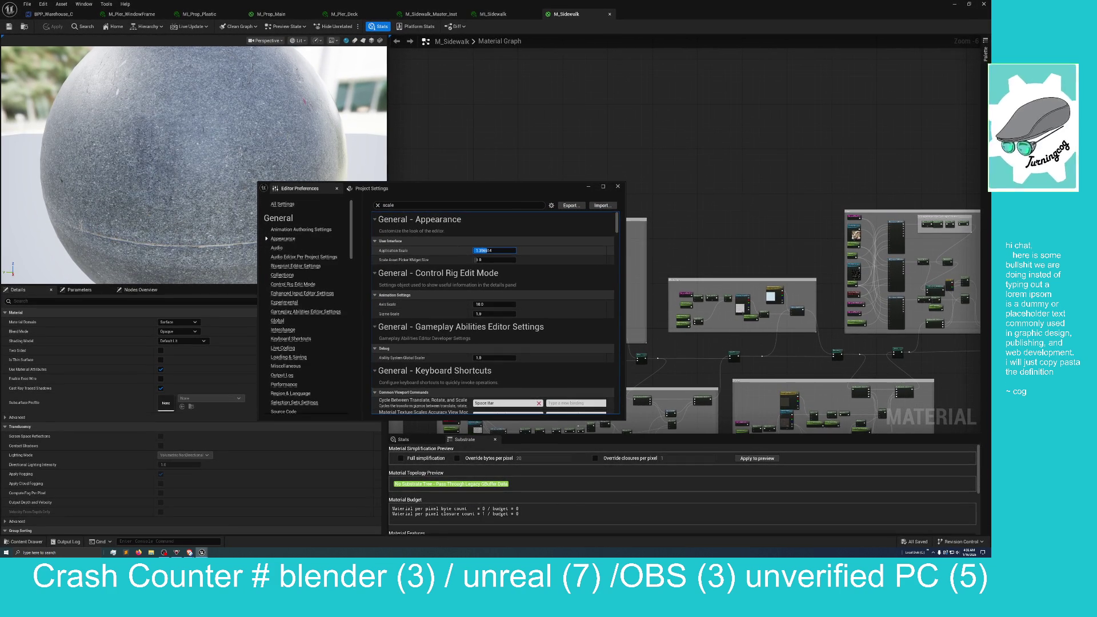
{"action": "key", "text": "Return"}
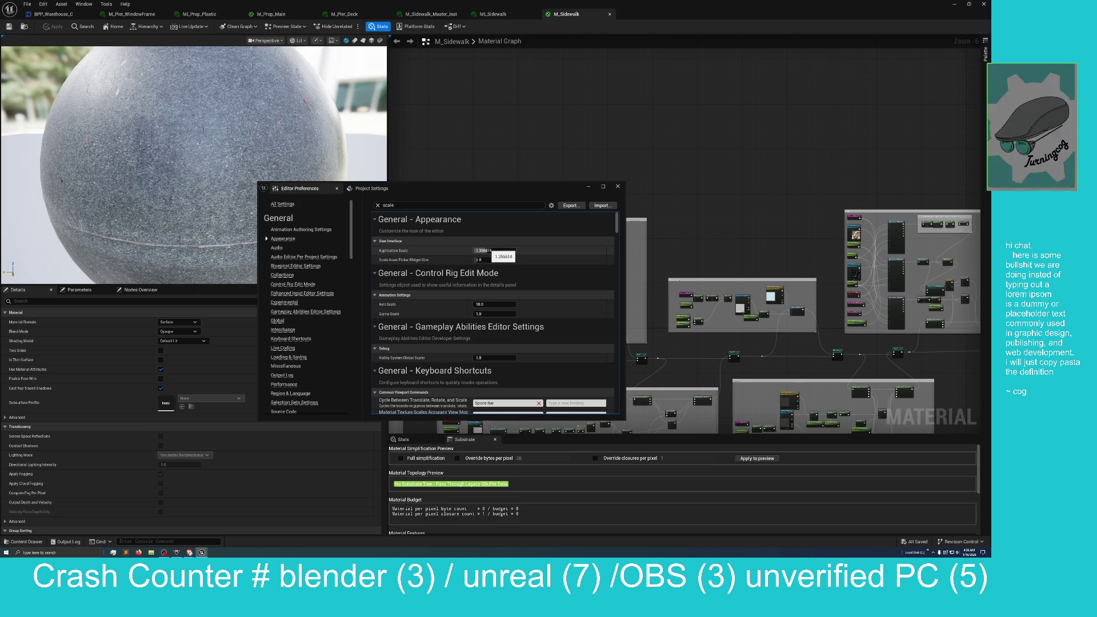
{"action": "left_click_drag", "start_coordinate": [484, 251], "coordinate": [484, 246]}
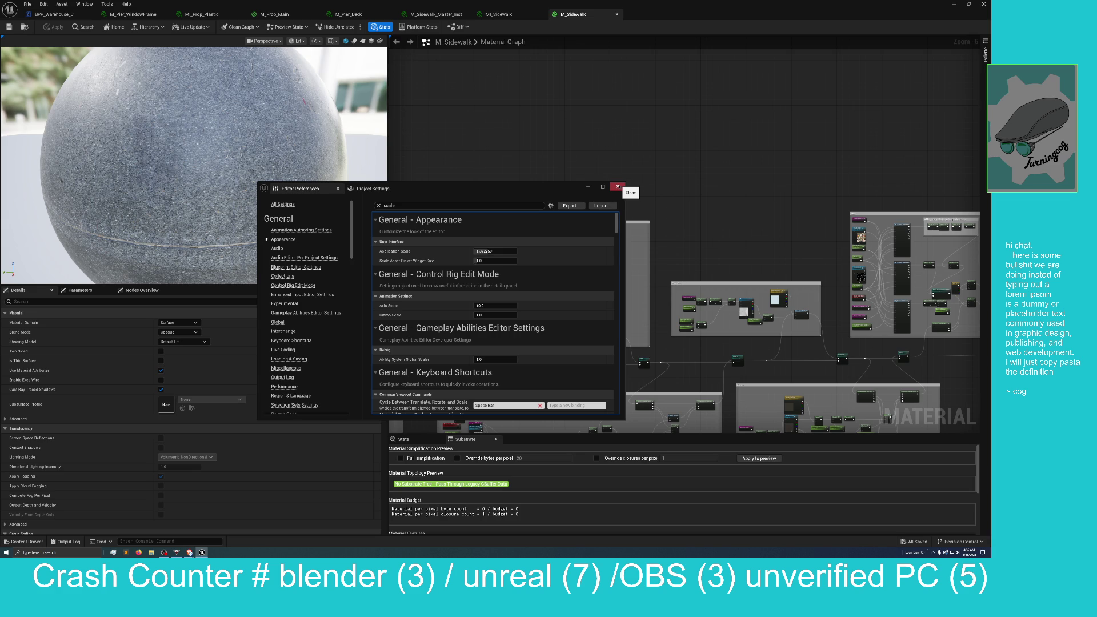
Close Editor Preferences and zoom the M_Sidewalk graph in on the Grime comment group
{"action": "left_click", "coordinate": [617, 186]}
{"action": "mouse_move", "coordinate": [578, 174]}
{"action": "left_mouse_down"}
{"action": "mouse_move", "coordinate": [641, 108]}
{"action": "mouse_move", "coordinate": [682, 41]}
{"action": "left_mouse_up"}
{"action": "mouse_move", "coordinate": [554, 234]}
{"action": "left_mouse_down"}
{"action": "mouse_move", "coordinate": [463, 274]}
{"action": "mouse_move", "coordinate": [442, 239]}
{"action": "left_mouse_up"}
{"action": "scroll", "coordinate": [509, 330], "scroll_direction": "up", "scroll_amount": 1}
{"action": "mouse_move", "coordinate": [496, 58]}
{"action": "left_mouse_down"}
{"action": "mouse_move", "coordinate": [586, 207]}
{"action": "mouse_move", "coordinate": [545, 430]}
{"action": "mouse_move", "coordinate": [575, 440]}
{"action": "left_mouse_up"}
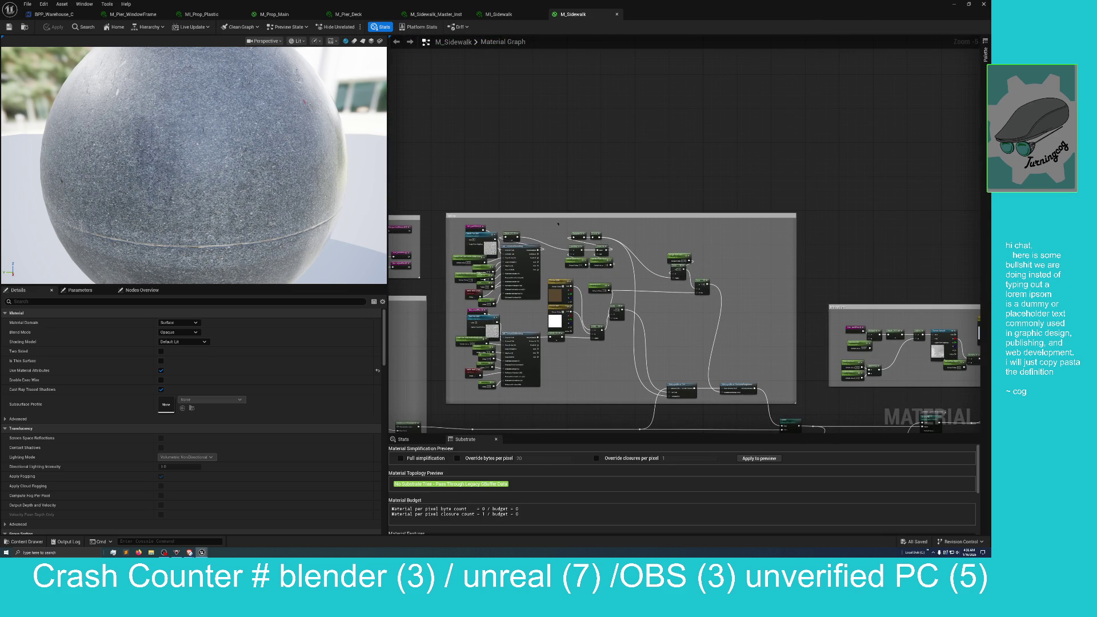
{"action": "left_click_drag", "start_coordinate": [512, 186], "coordinate": [630, 135]}
{"action": "scroll", "coordinate": [629, 135], "scroll_direction": "up", "scroll_amount": 3}
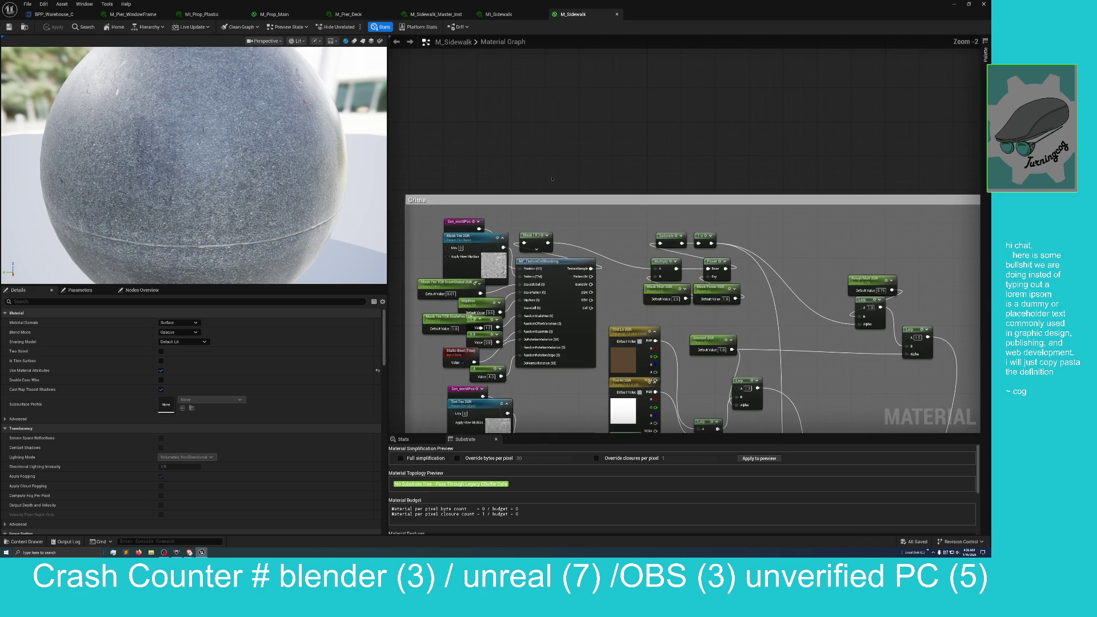
{"action": "left_click_drag", "start_coordinate": [533, 141], "coordinate": [506, 144]}
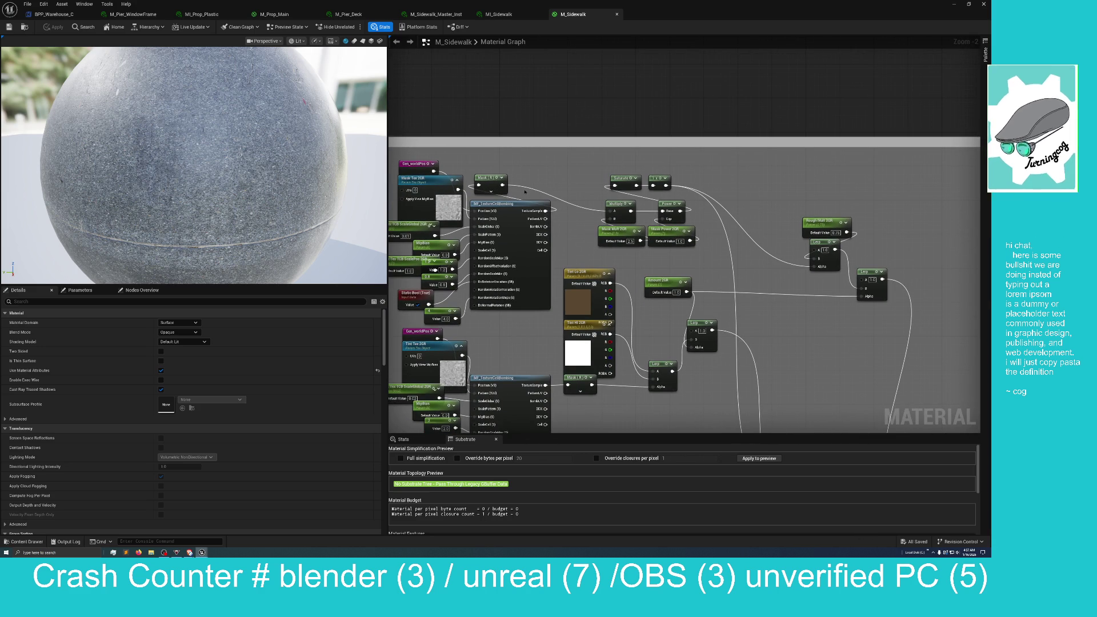
{"action": "mouse_move", "coordinate": [506, 143]}
{"action": "left_mouse_down"}
{"action": "mouse_move", "coordinate": [550, 115]}
{"action": "mouse_move", "coordinate": [607, 108]}
{"action": "mouse_move", "coordinate": [607, 122]}
{"action": "left_mouse_up"}
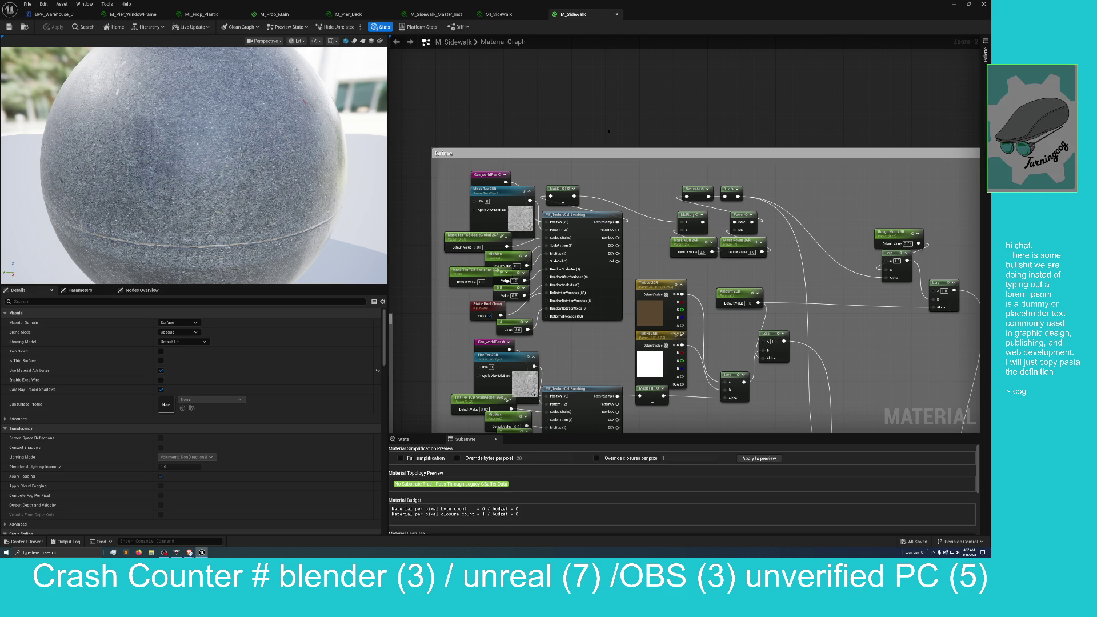
Pan the M_Sidewalk graph to the texture nodes, then switch to the MI_Sidewalk instance tab
{"action": "left_click_drag", "start_coordinate": [617, 132], "coordinate": [598, 122]}
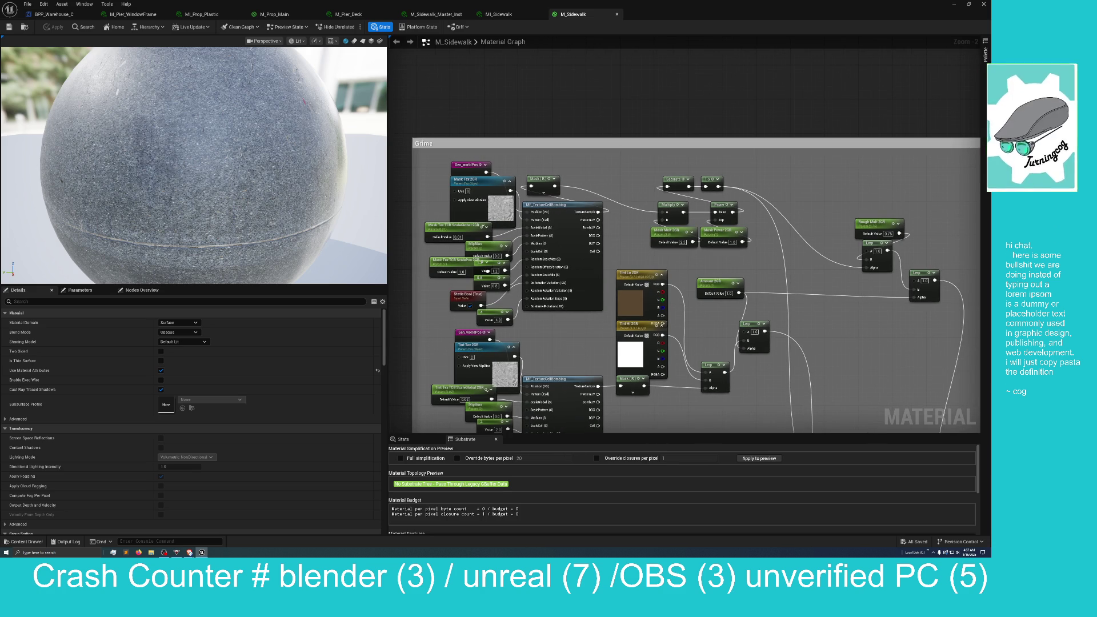
{"action": "key", "text": "alt+Tab"}
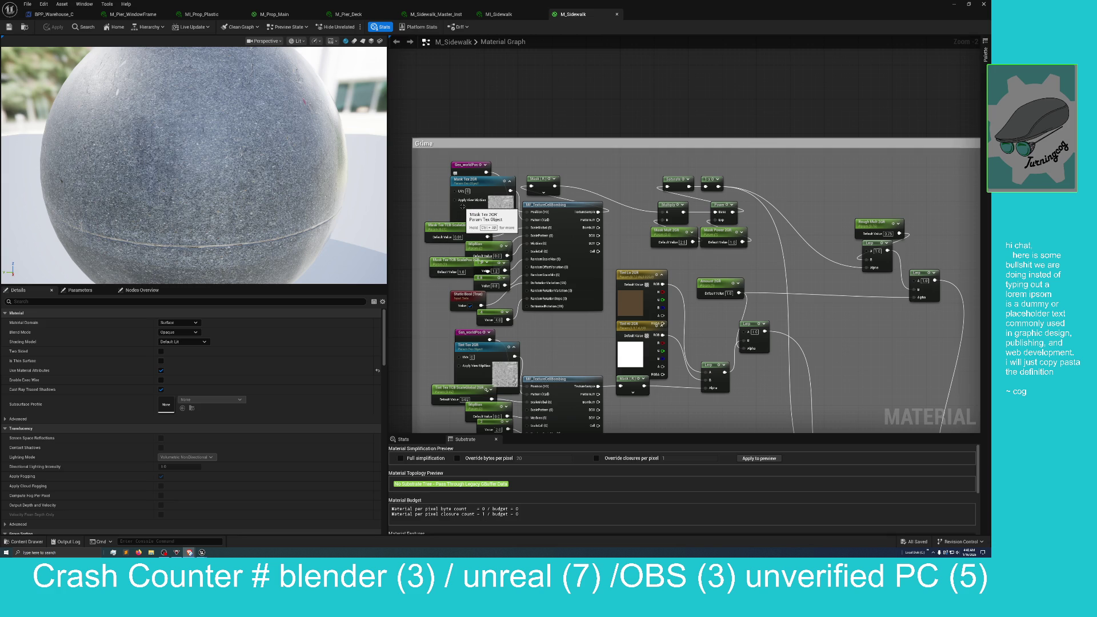
{"action": "mouse_move", "coordinate": [542, 142]}
{"action": "left_mouse_down"}
{"action": "mouse_move", "coordinate": [478, 68]}
{"action": "mouse_move", "coordinate": [543, 104]}
{"action": "mouse_move", "coordinate": [532, 96]}
{"action": "left_mouse_up"}
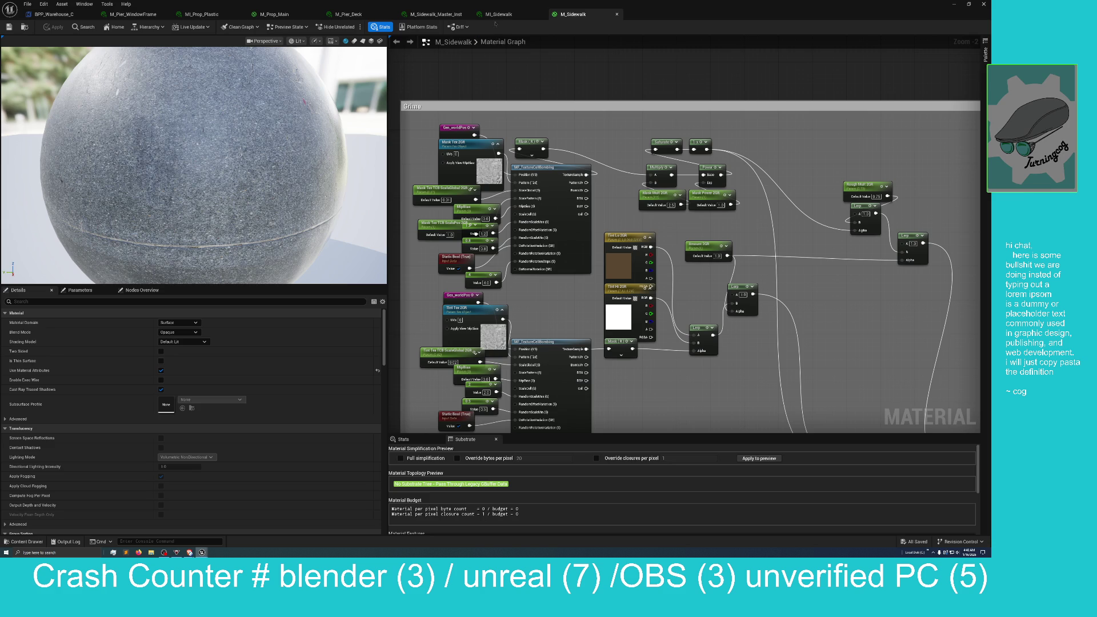
{"action": "left_click", "coordinate": [512, 14]}
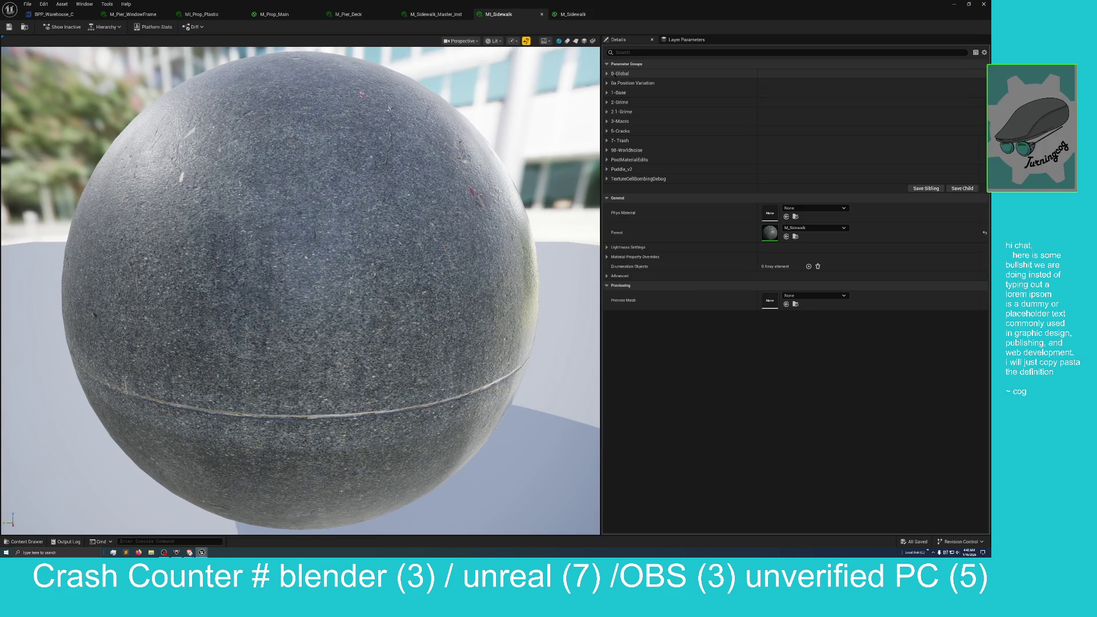
Expand the 0-Global, 0a Position Variation, 1-Base and 2-Grime parameter groups
{"action": "left_click", "coordinate": [611, 75]}
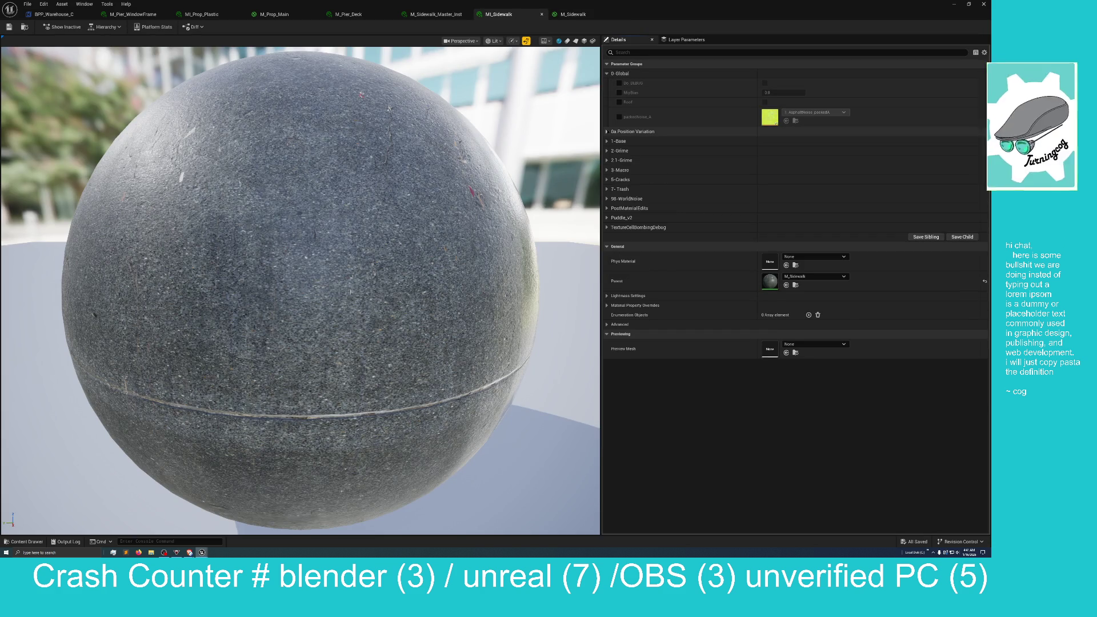
{"action": "left_click", "coordinate": [606, 132]}
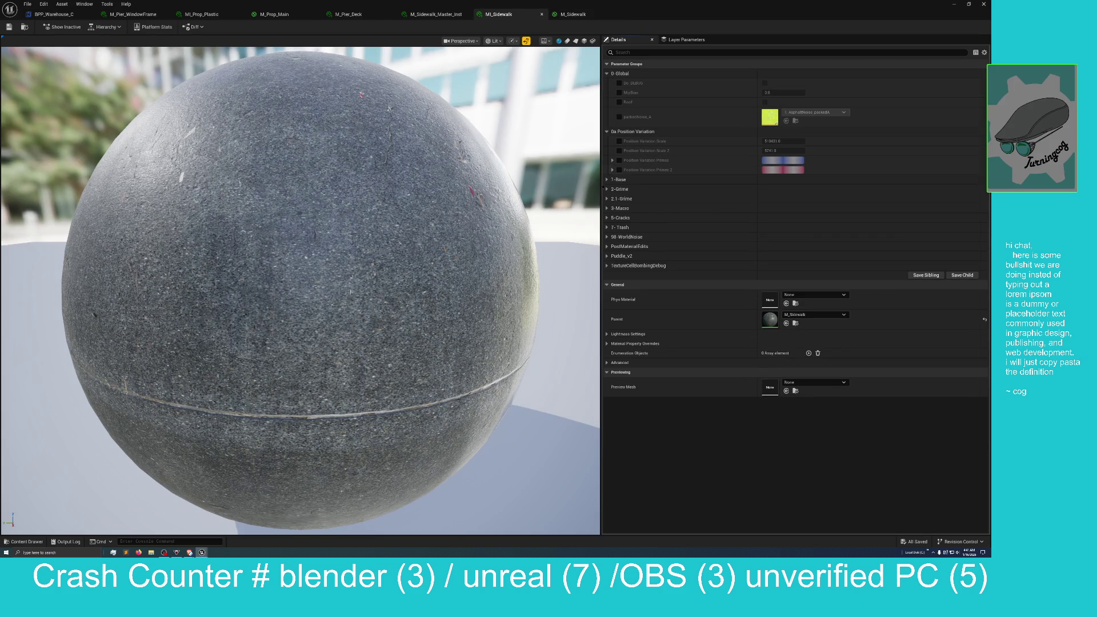
{"action": "left_click", "coordinate": [607, 179]}
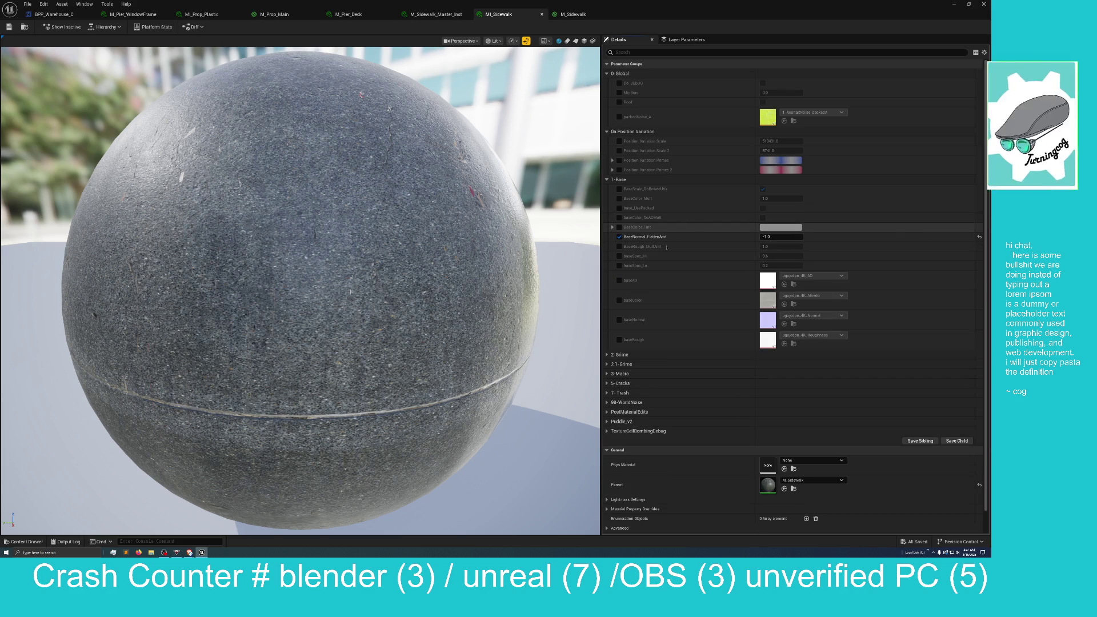
{"action": "left_click", "coordinate": [607, 355]}
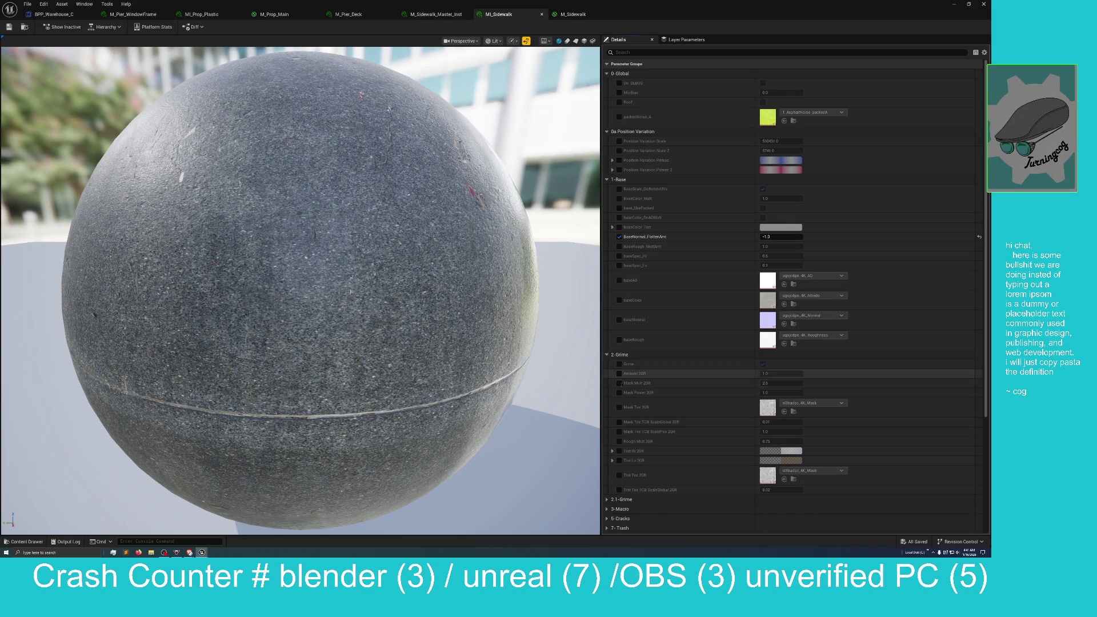
Expand Tint Hi 2GR, enable the Tint Tex 2GR override and locate its texture in the Content Browser
{"action": "left_click", "coordinate": [611, 450]}
{"action": "scroll", "coordinate": [613, 457], "scroll_direction": "down", "scroll_amount": 2}
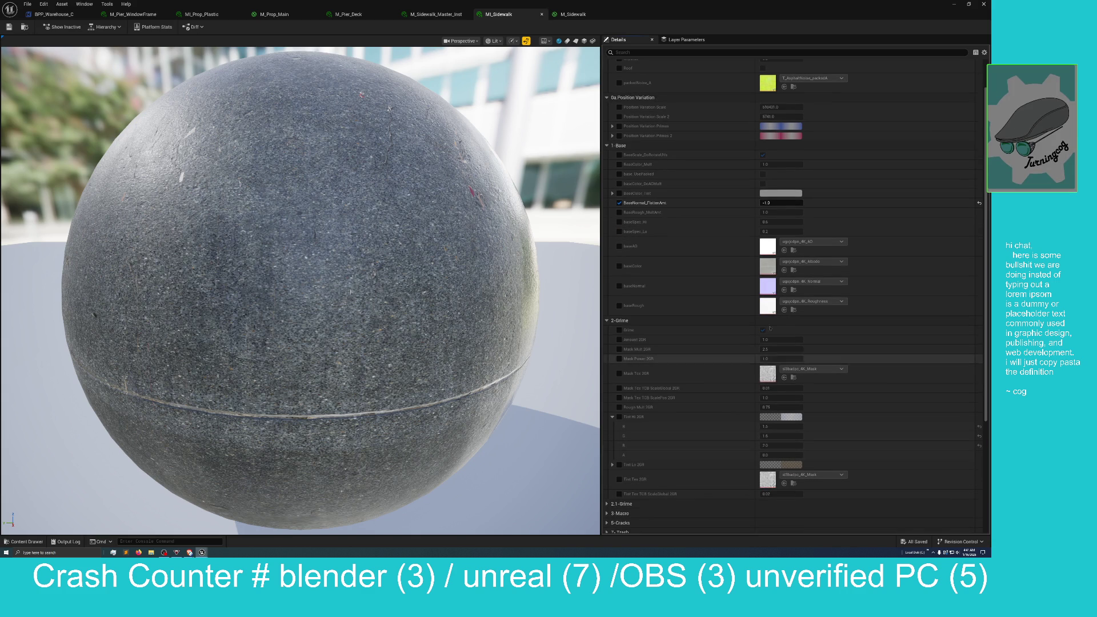
{"action": "left_click", "coordinate": [619, 479]}
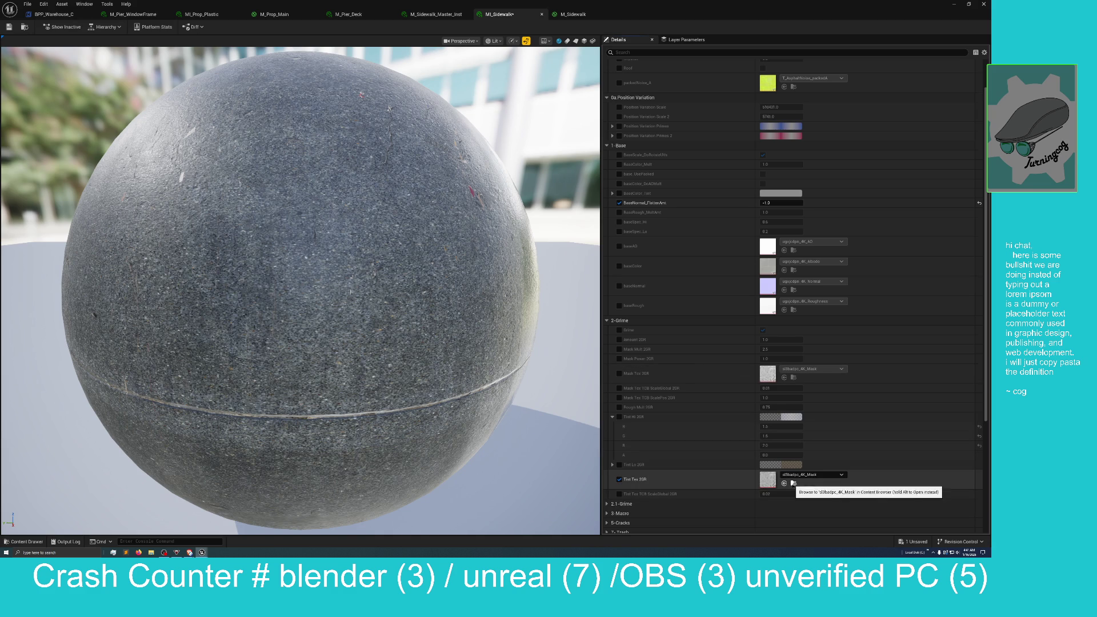
{"action": "left_click", "coordinate": [793, 483]}
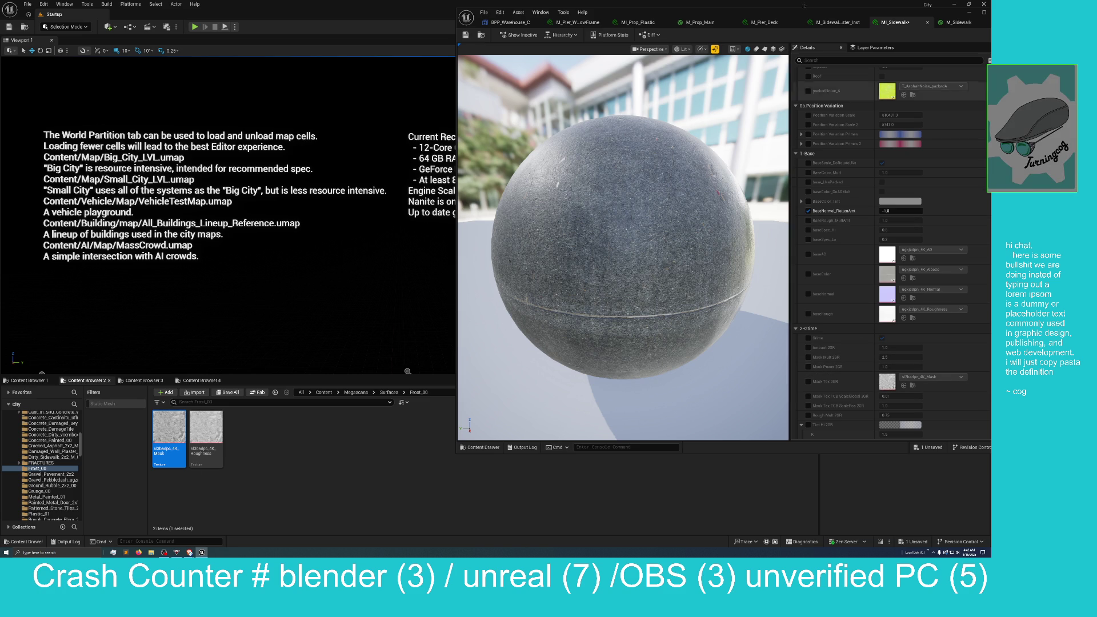
Maximize the instance editor, untick Tint Tex 2GR, and go back to the M_Sidewalk graph
{"action": "mouse_move", "coordinate": [804, 13]}
{"action": "left_mouse_down"}
{"action": "mouse_move", "coordinate": [610, 18]}
{"action": "mouse_move", "coordinate": [606, 0]}
{"action": "left_mouse_up"}
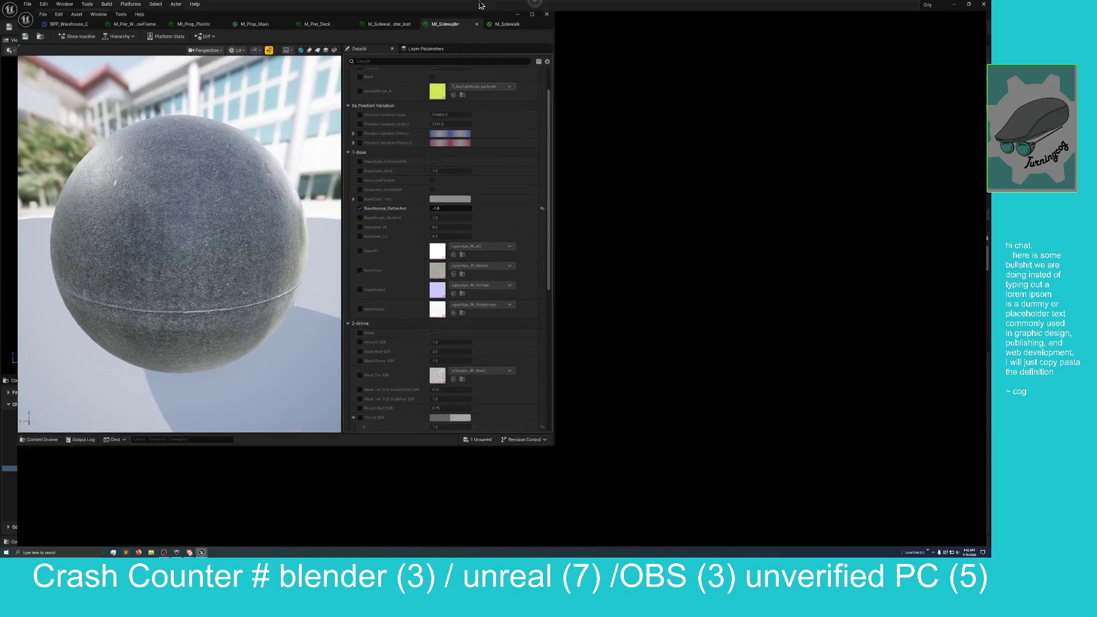
{"action": "left_click", "coordinate": [619, 480]}
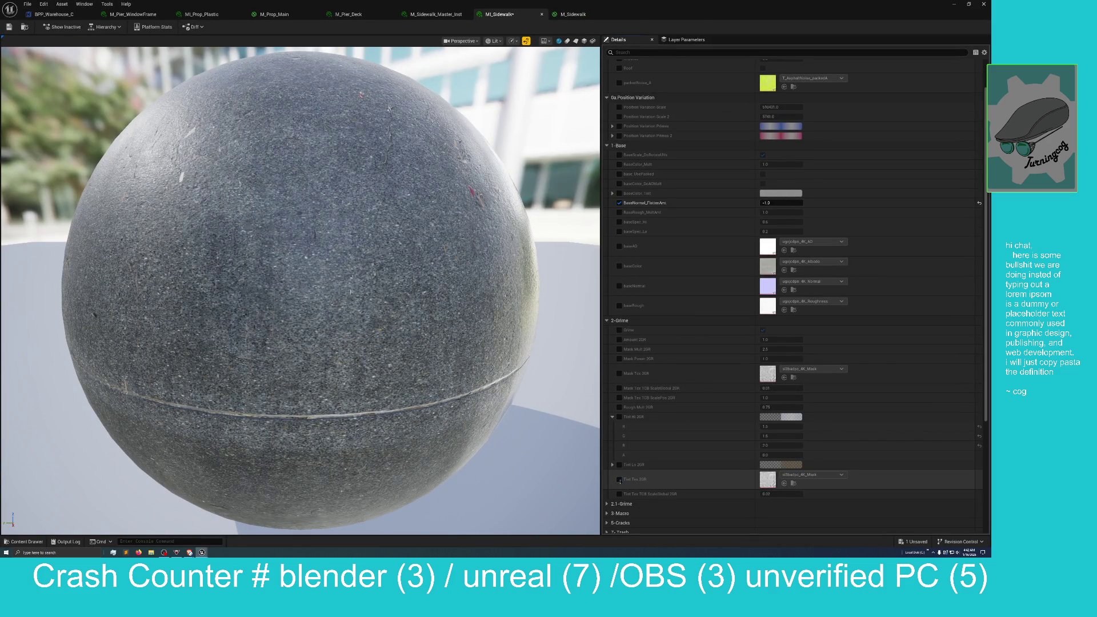
{"action": "scroll", "coordinate": [631, 466], "scroll_direction": "down", "scroll_amount": 1}
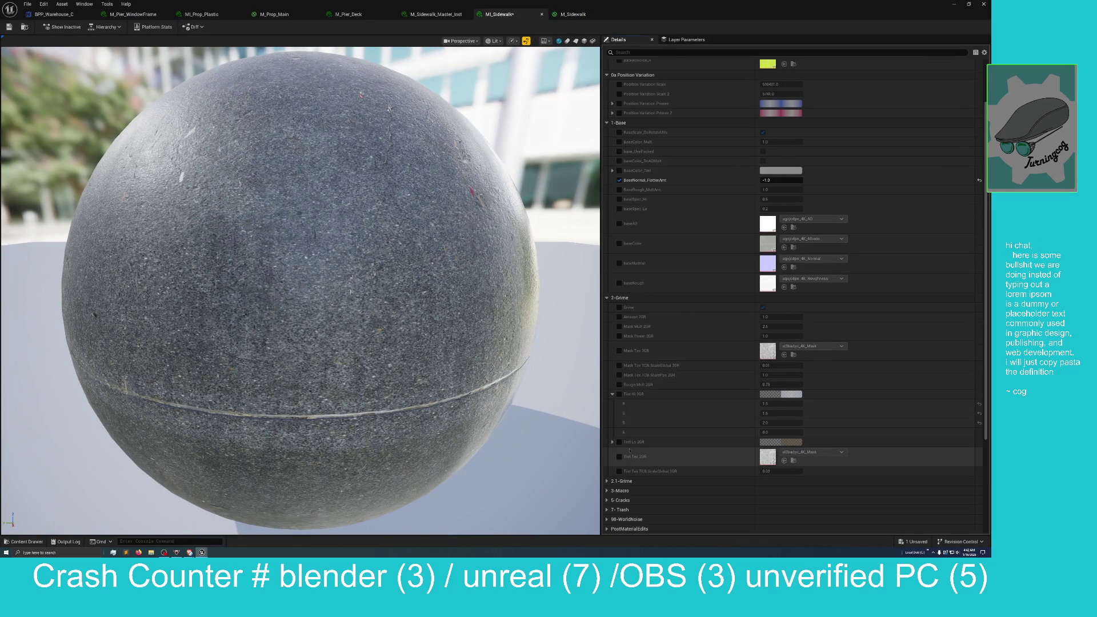
{"action": "scroll", "coordinate": [567, 445], "scroll_direction": "up", "scroll_amount": 5}
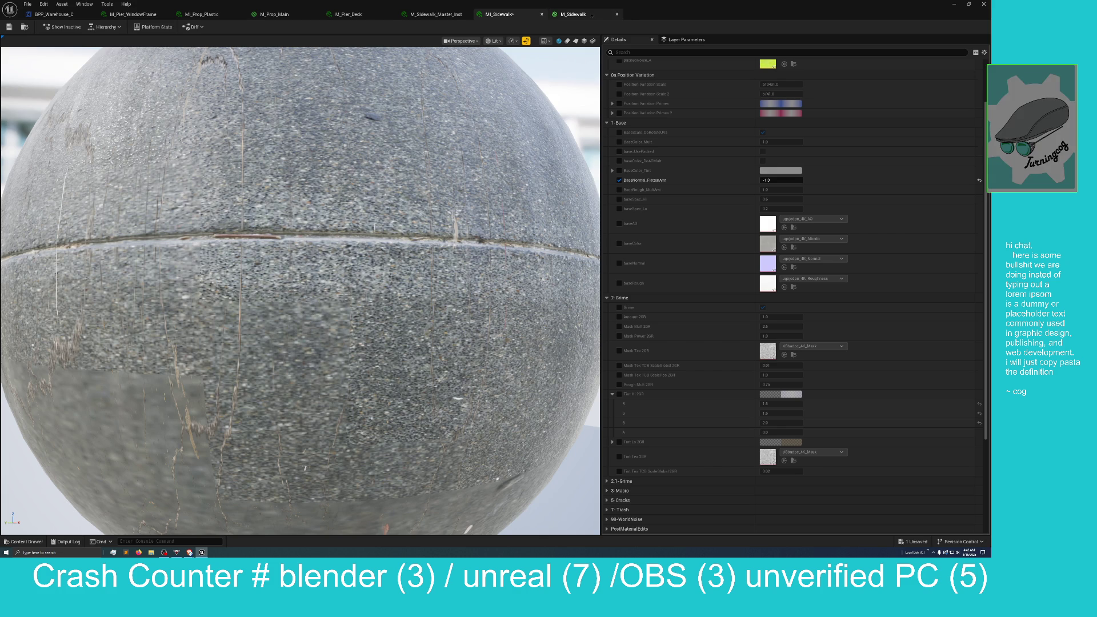
{"action": "left_click", "coordinate": [577, 13]}
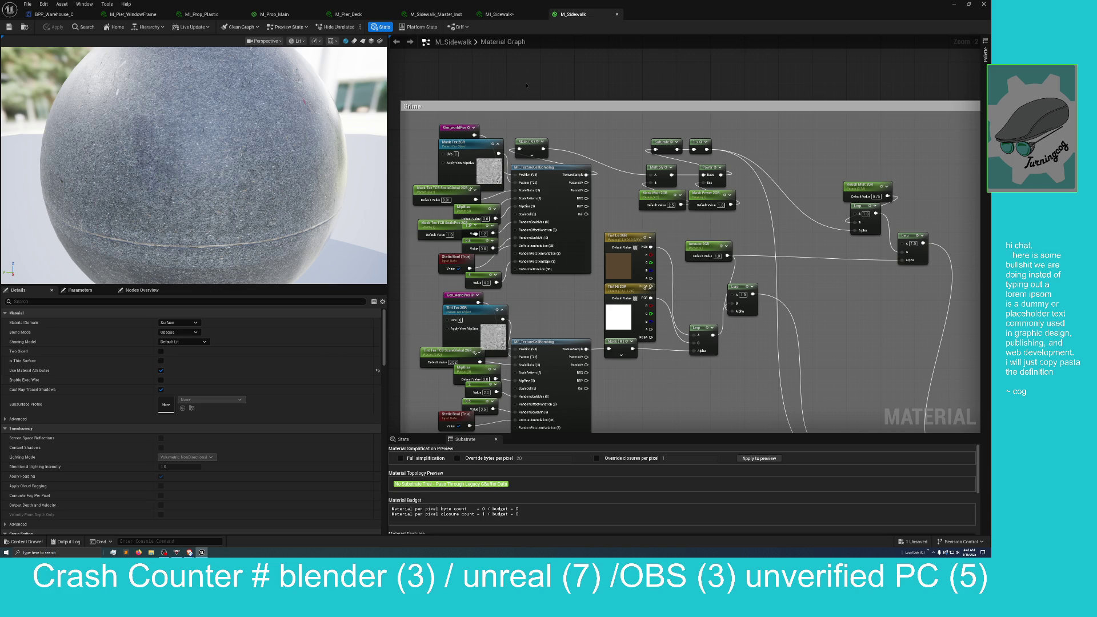
Pan and zoom across the M_Sidewalk comment groups, including the large group and Puddles group
{"action": "mouse_move", "coordinate": [526, 85]}
{"action": "left_mouse_down"}
{"action": "mouse_move", "coordinate": [497, 101]}
{"action": "mouse_move", "coordinate": [534, 141]}
{"action": "left_mouse_up"}
{"action": "scroll", "coordinate": [520, 126], "scroll_direction": "down", "scroll_amount": 3}
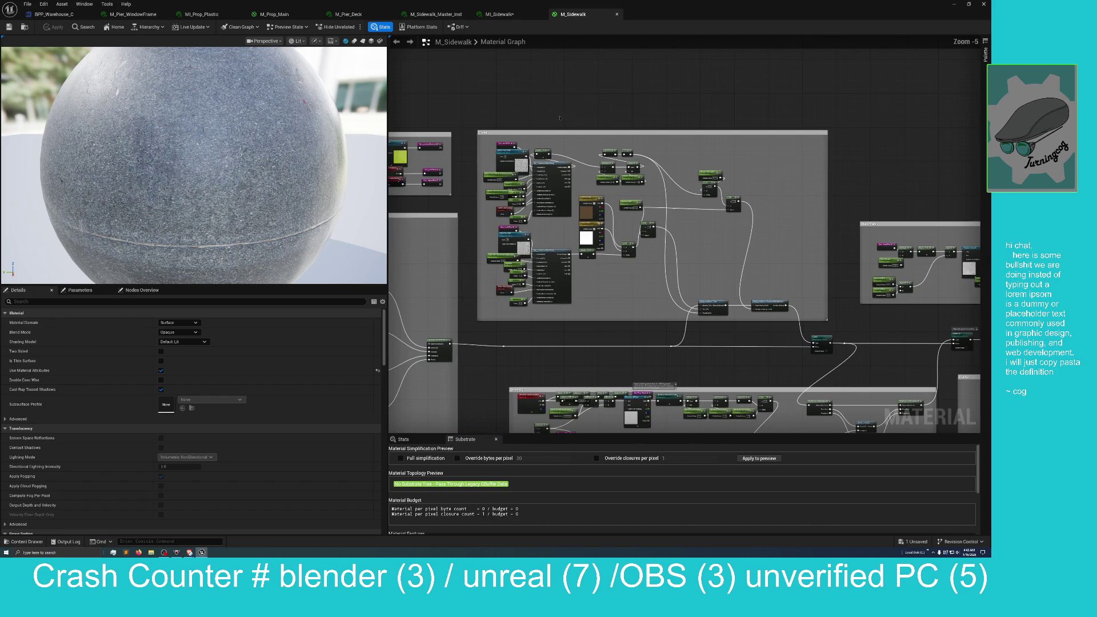
{"action": "left_click_drag", "start_coordinate": [618, 119], "coordinate": [429, 155]}
{"action": "scroll", "coordinate": [615, 195], "scroll_direction": "up", "scroll_amount": 3}
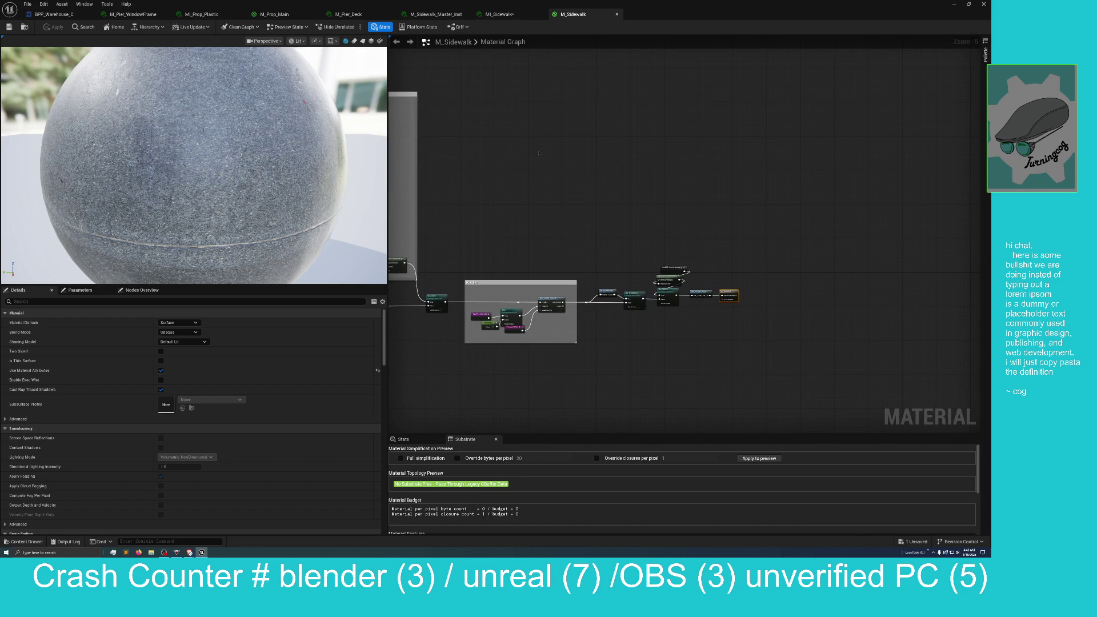
{"action": "mouse_move", "coordinate": [614, 196]}
{"action": "left_mouse_down"}
{"action": "mouse_move", "coordinate": [612, 115]}
{"action": "mouse_move", "coordinate": [666, 112]}
{"action": "mouse_move", "coordinate": [772, 140]}
{"action": "left_mouse_up"}
{"action": "scroll", "coordinate": [772, 139], "scroll_direction": "down", "scroll_amount": 3}
{"action": "left_click_drag", "start_coordinate": [686, 167], "coordinate": [780, 264]}
{"action": "mouse_move", "coordinate": [696, 190]}
{"action": "left_mouse_down"}
{"action": "mouse_move", "coordinate": [629, 174]}
{"action": "mouse_move", "coordinate": [750, 195]}
{"action": "left_mouse_up"}
{"action": "scroll", "coordinate": [686, 200], "scroll_direction": "down", "scroll_amount": 1}
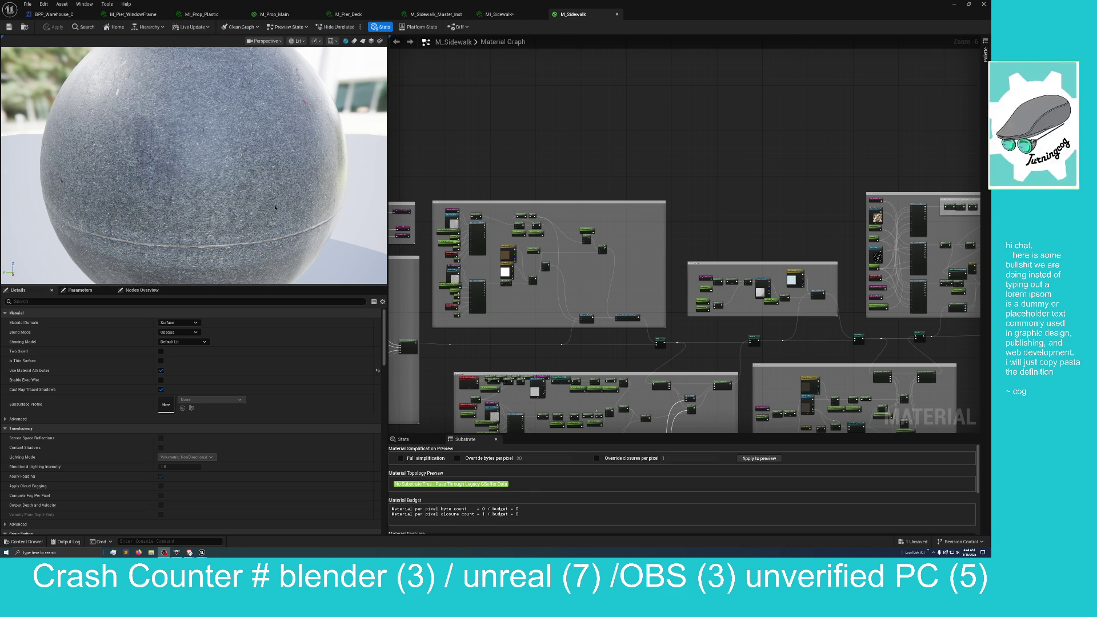
Frame the boxed group of colour texture nodes in the graph
{"action": "left_click_drag", "start_coordinate": [503, 167], "coordinate": [566, 162]}
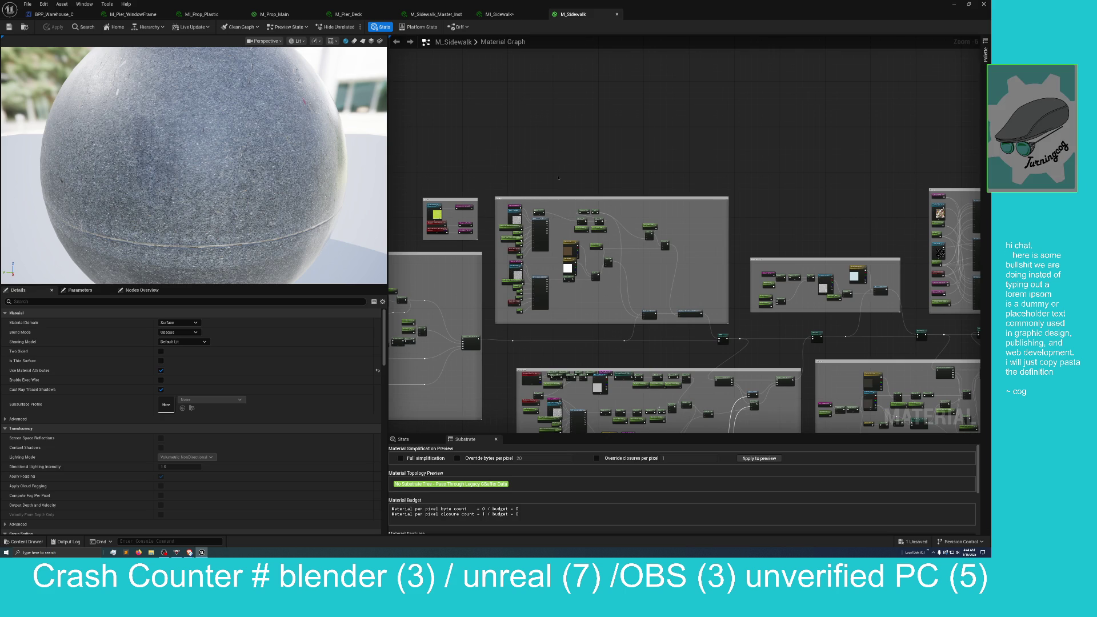
{"action": "scroll", "coordinate": [557, 178], "scroll_direction": "up", "scroll_amount": 2}
{"action": "scroll", "coordinate": [549, 183], "scroll_direction": "down", "scroll_amount": 2}
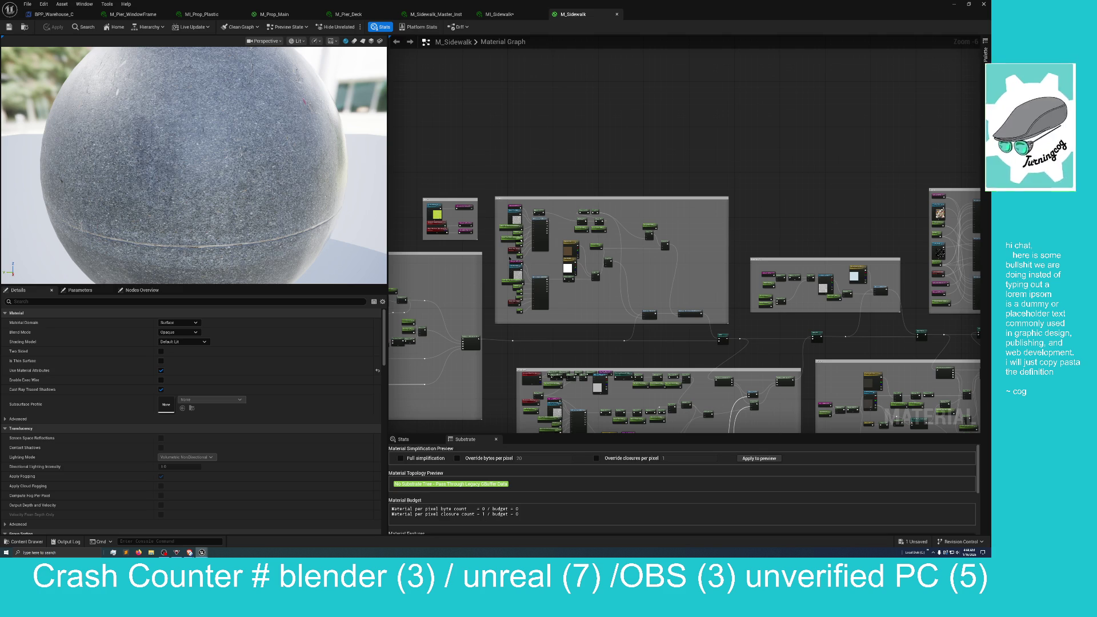
{"action": "mouse_move", "coordinate": [547, 353]}
{"action": "left_mouse_down"}
{"action": "mouse_move", "coordinate": [696, 289]}
{"action": "mouse_move", "coordinate": [673, 303]}
{"action": "mouse_move", "coordinate": [727, 320]}
{"action": "mouse_move", "coordinate": [755, 359]}
{"action": "mouse_move", "coordinate": [783, 354]}
{"action": "left_mouse_up"}
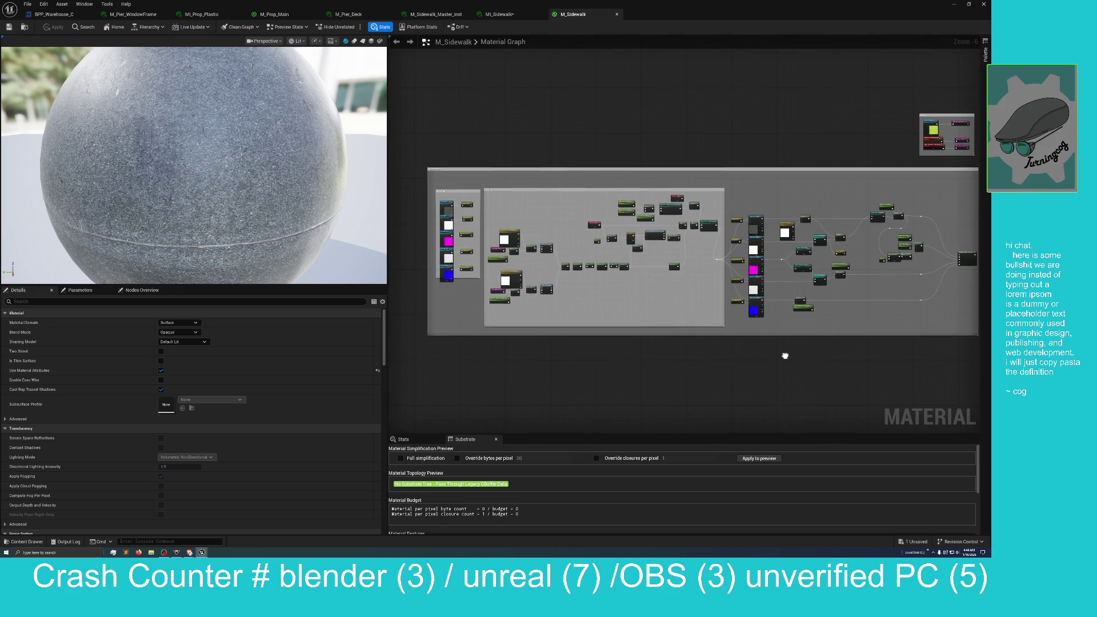
{"action": "scroll", "coordinate": [646, 364], "scroll_direction": "up", "scroll_amount": 1}
{"action": "left_click_drag", "start_coordinate": [496, 353], "coordinate": [732, 402]}
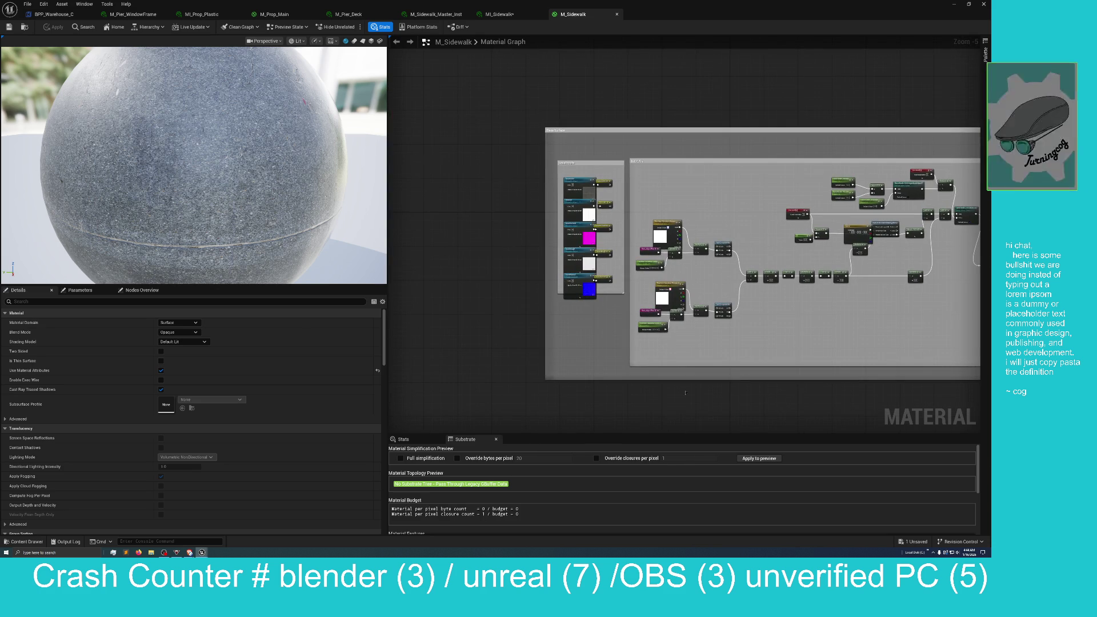
{"action": "left_click_drag", "start_coordinate": [549, 327], "coordinate": [513, 351]}
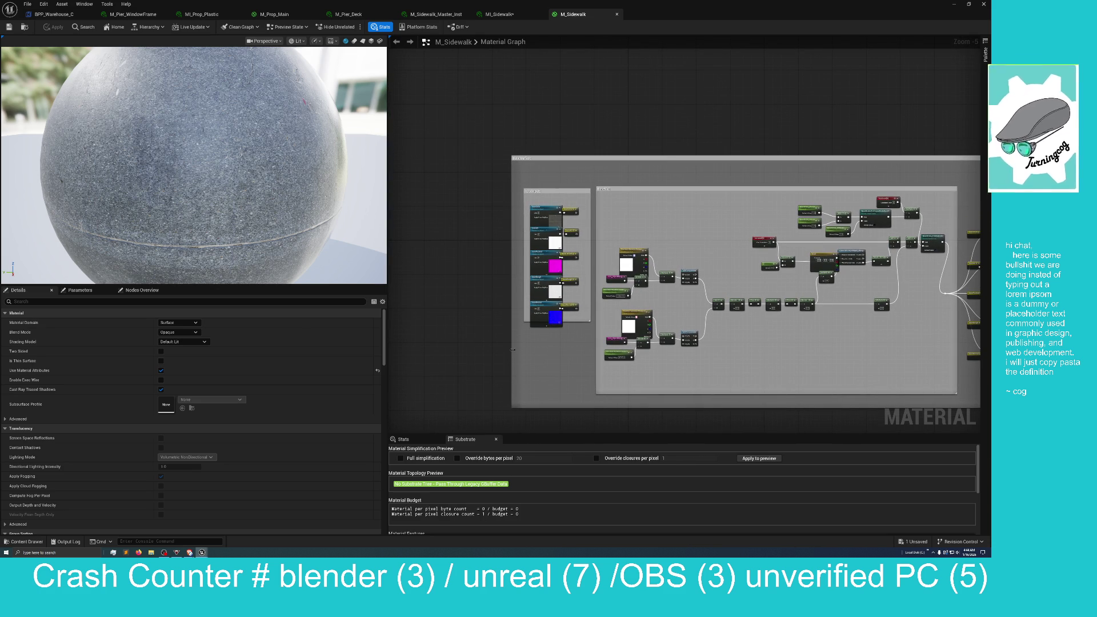
{"action": "left_click_drag", "start_coordinate": [512, 339], "coordinate": [438, 339]}
{"action": "scroll", "coordinate": [425, 346], "scroll_direction": "up", "scroll_amount": 2}
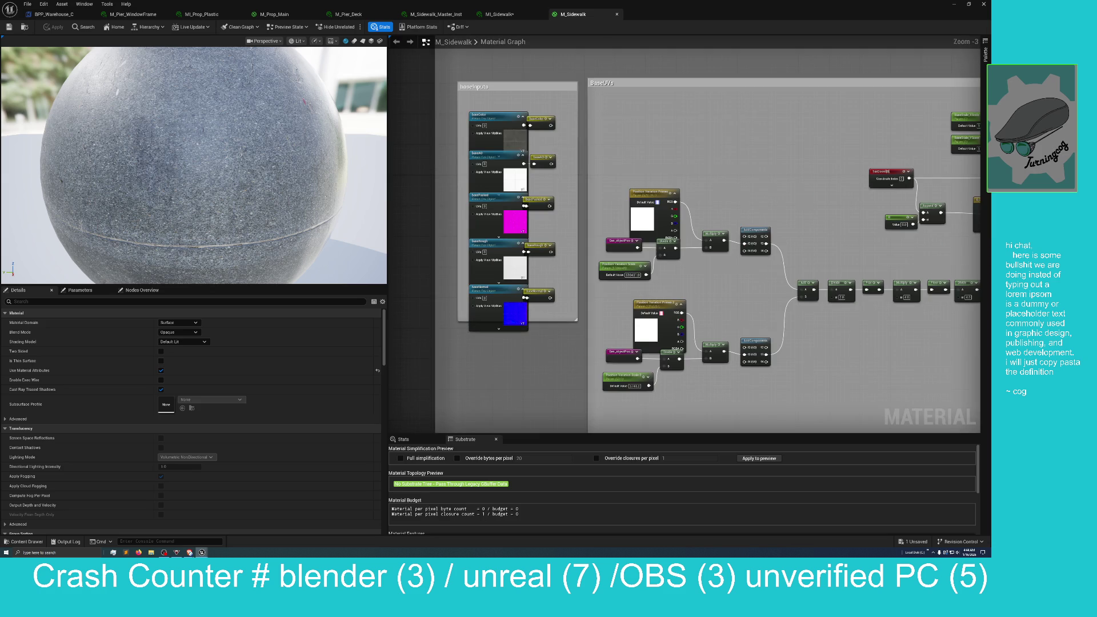
{"action": "scroll", "coordinate": [420, 384], "scroll_direction": "up", "scroll_amount": 3}
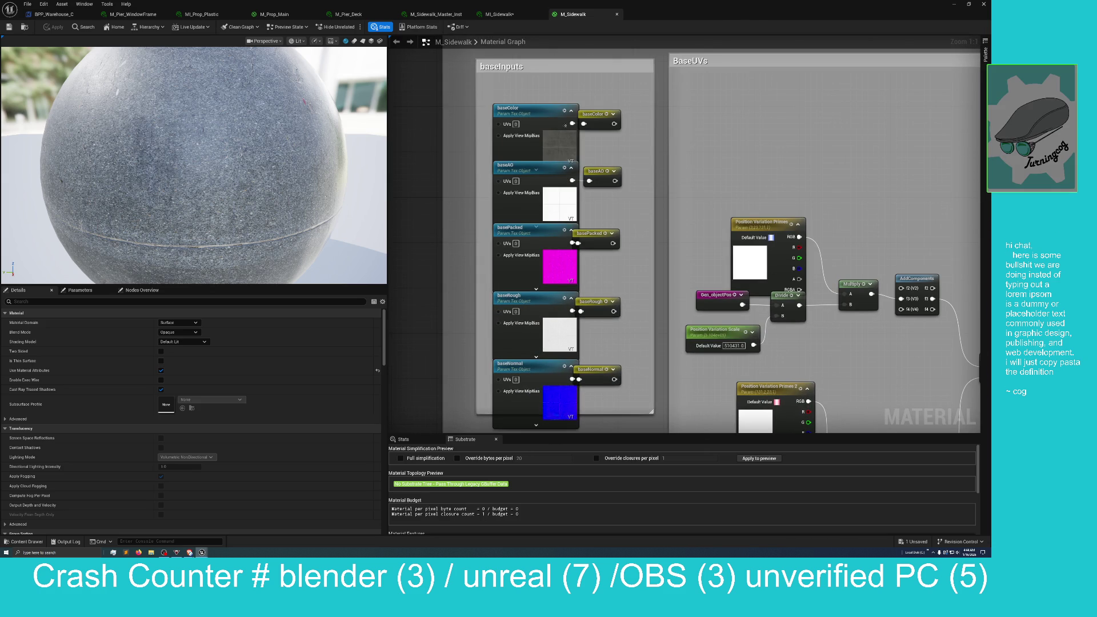
{"action": "left_click", "coordinate": [564, 144]}
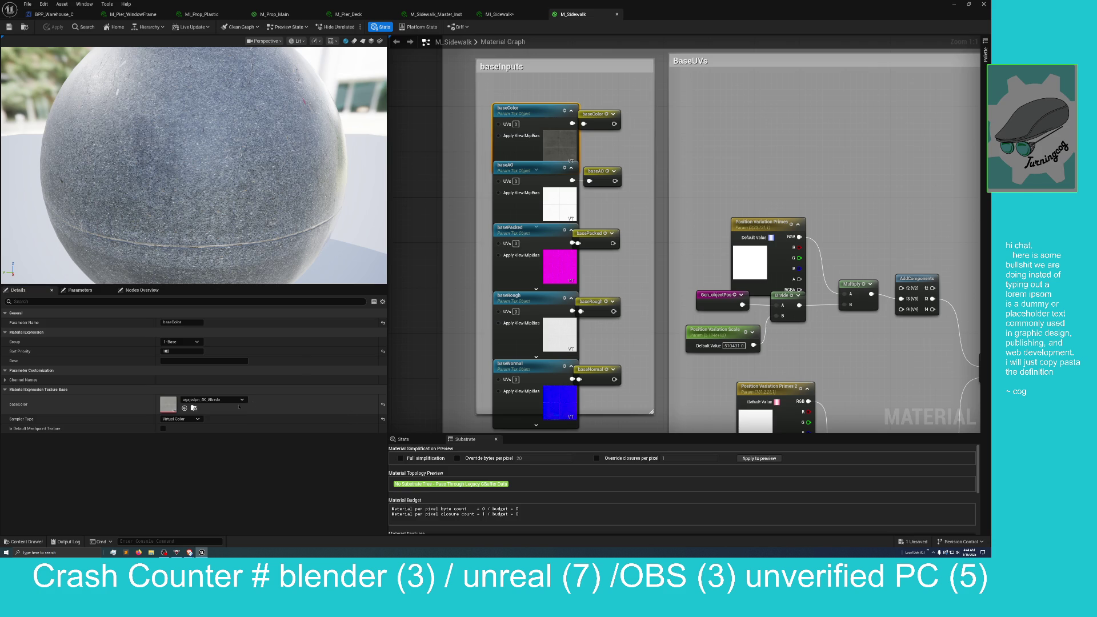
{"action": "double_click", "coordinate": [809, 9]}
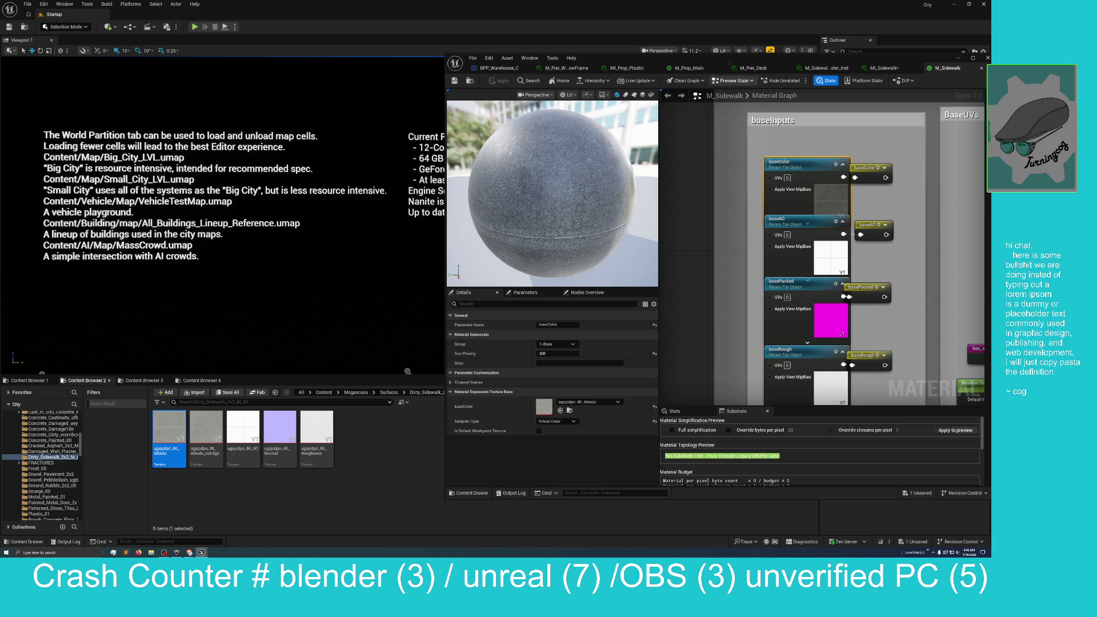
Drag the floating M_Sidewalk editor window down and to the left
{"action": "mouse_move", "coordinate": [728, 60]}
{"action": "left_mouse_down"}
{"action": "mouse_move", "coordinate": [613, 65]}
{"action": "mouse_move", "coordinate": [566, 95]}
{"action": "left_mouse_up"}
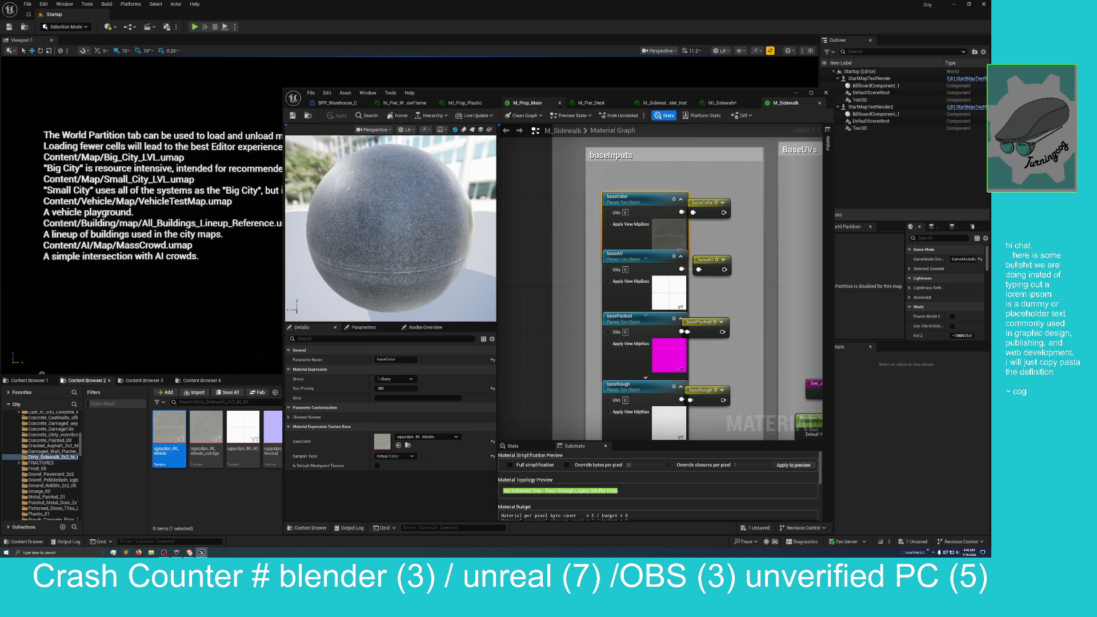
Drag the M_Sidewalk editor to the top of the screen so it fills the screen again
{"action": "mouse_move", "coordinate": [560, 96]}
{"action": "left_mouse_down"}
{"action": "mouse_move", "coordinate": [413, 97]}
{"action": "mouse_move", "coordinate": [374, 2]}
{"action": "left_mouse_up"}
{"action": "scroll", "coordinate": [397, 187], "scroll_direction": "down", "scroll_amount": 2}
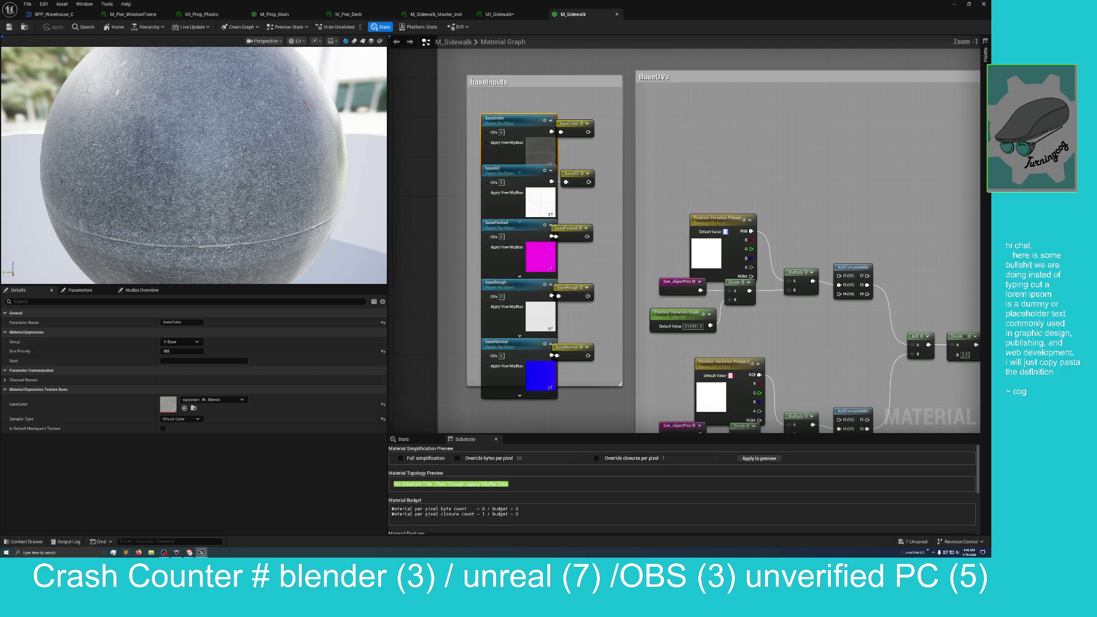
{"action": "left_click_drag", "start_coordinate": [535, 124], "coordinate": [494, 138]}
{"action": "left_click_drag", "start_coordinate": [572, 93], "coordinate": [499, 112]}
{"action": "mouse_move", "coordinate": [513, 101]}
{"action": "left_mouse_down"}
{"action": "mouse_move", "coordinate": [521, 113]}
{"action": "mouse_move", "coordinate": [505, 84]}
{"action": "mouse_move", "coordinate": [524, 73]}
{"action": "mouse_move", "coordinate": [531, 88]}
{"action": "mouse_move", "coordinate": [500, 211]}
{"action": "mouse_move", "coordinate": [507, 159]}
{"action": "mouse_move", "coordinate": [490, 177]}
{"action": "mouse_move", "coordinate": [493, 148]}
{"action": "left_mouse_up"}
{"action": "scroll", "coordinate": [489, 200], "scroll_direction": "down", "scroll_amount": 2}
{"action": "scroll", "coordinate": [490, 176], "scroll_direction": "up", "scroll_amount": 2}
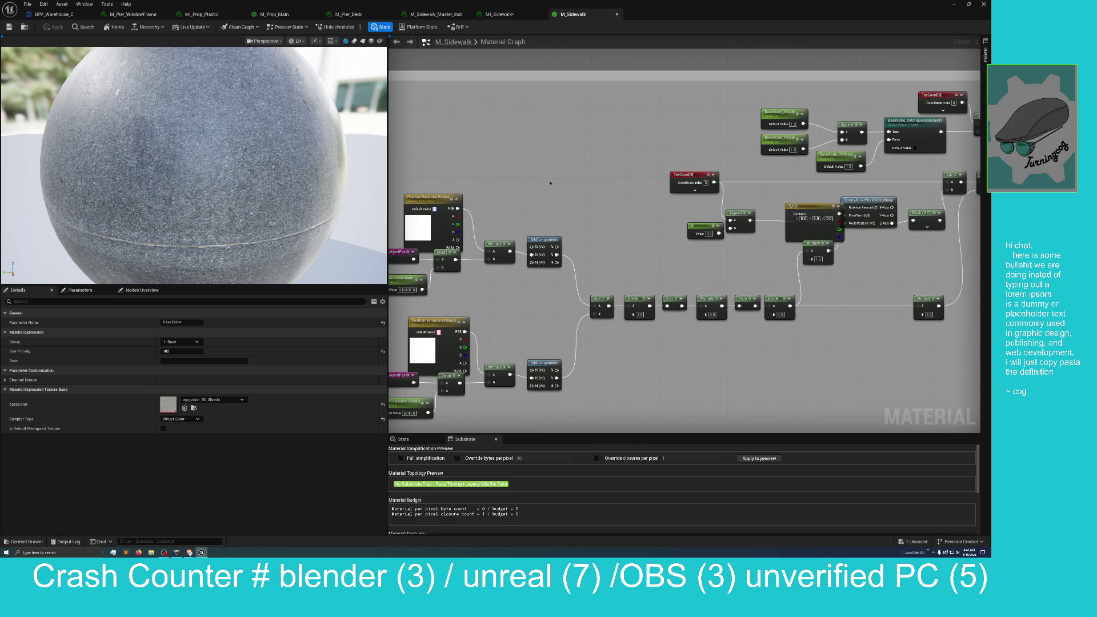
{"action": "mouse_move", "coordinate": [541, 182]}
{"action": "left_mouse_down"}
{"action": "mouse_move", "coordinate": [453, 183]}
{"action": "mouse_move", "coordinate": [436, 215]}
{"action": "mouse_move", "coordinate": [465, 269]}
{"action": "mouse_move", "coordinate": [591, 275]}
{"action": "left_mouse_up"}
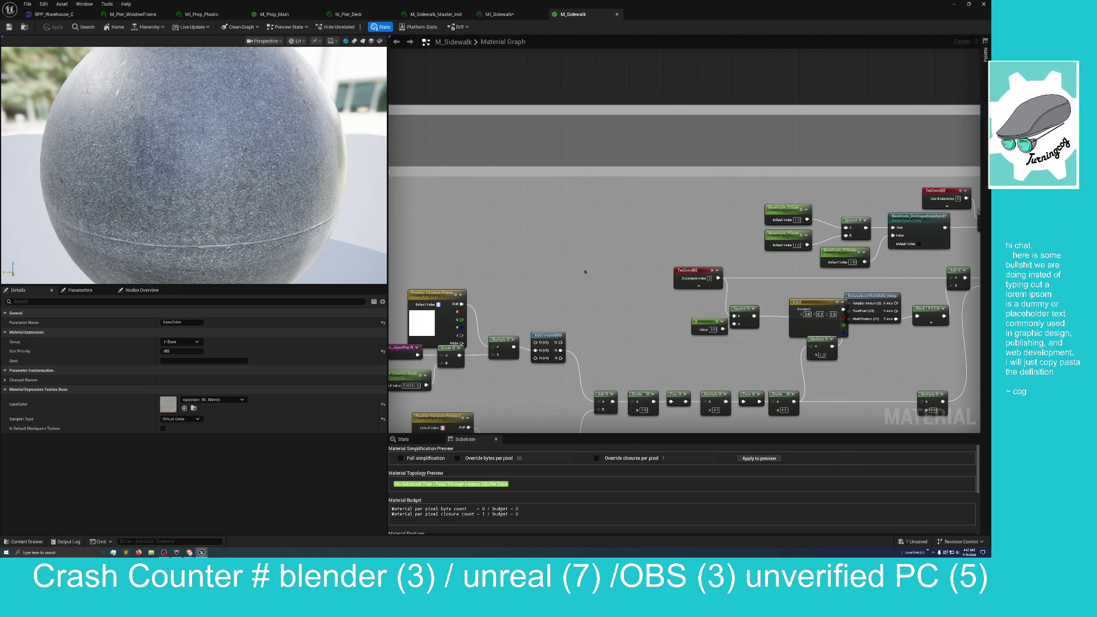
{"action": "mouse_move", "coordinate": [554, 265]}
{"action": "left_mouse_down"}
{"action": "mouse_move", "coordinate": [582, 272]}
{"action": "mouse_move", "coordinate": [602, 253]}
{"action": "left_mouse_up"}
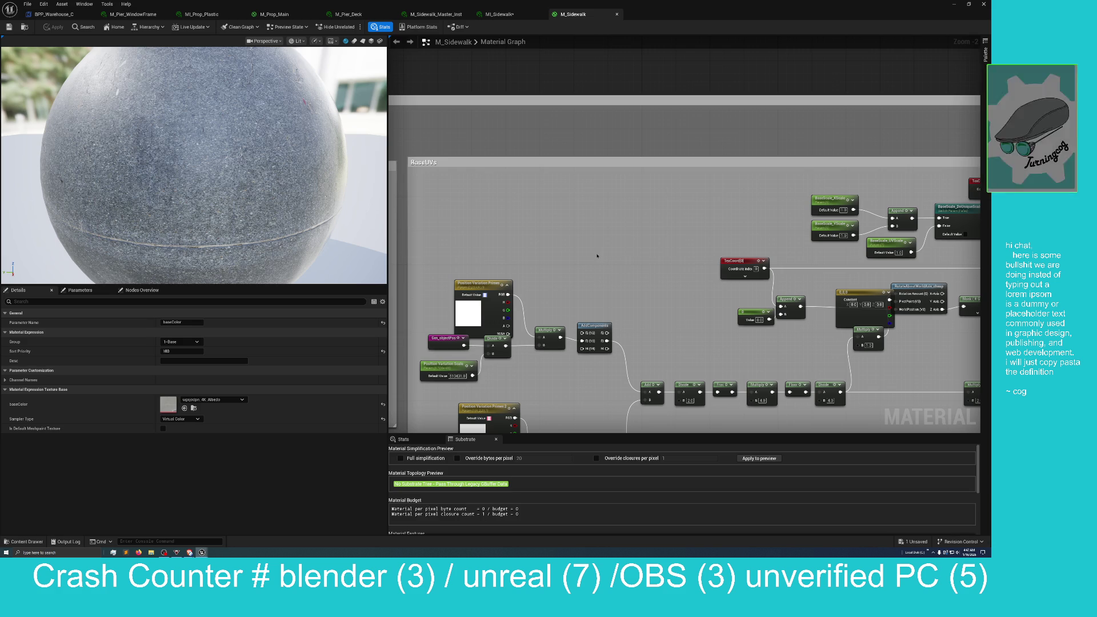
{"action": "left_click_drag", "start_coordinate": [590, 267], "coordinate": [569, 250]}
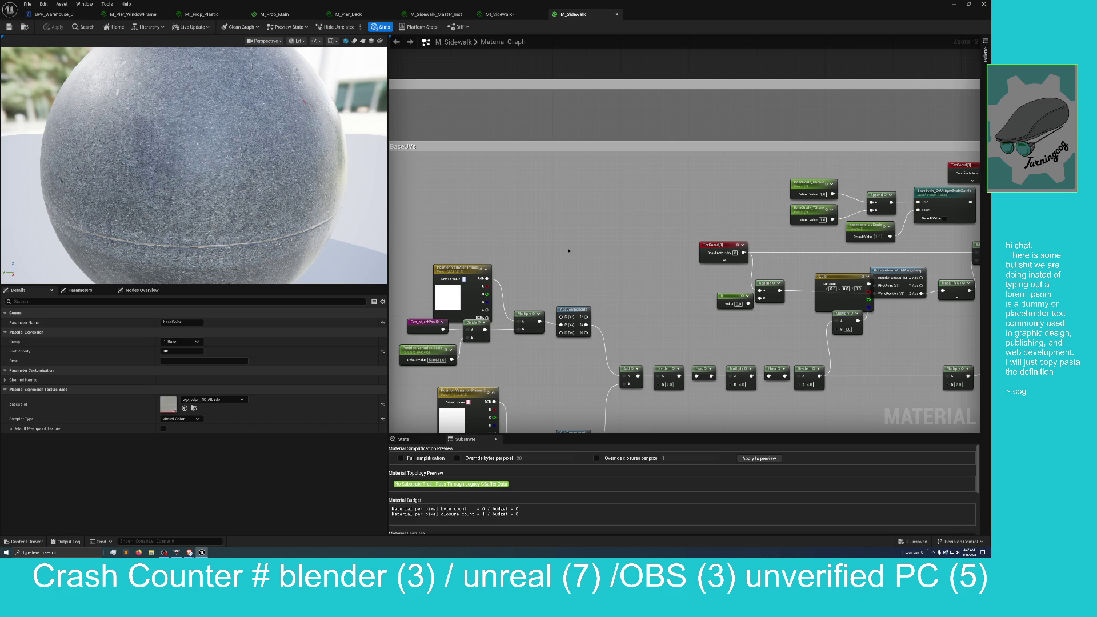
{"action": "left_click_drag", "start_coordinate": [592, 261], "coordinate": [540, 258]}
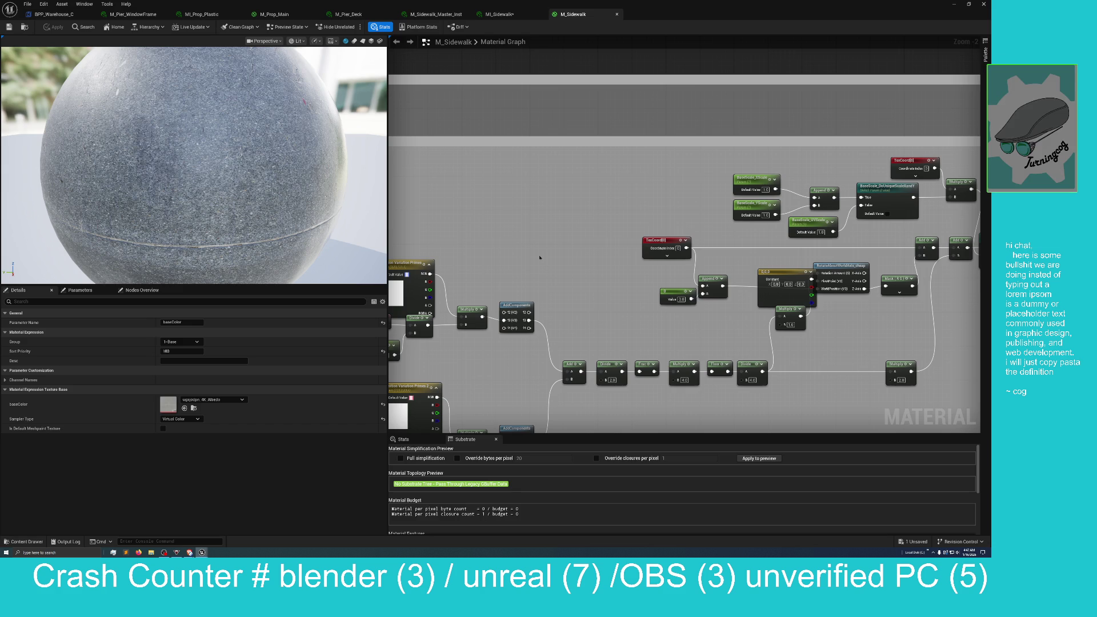
{"action": "mouse_move", "coordinate": [580, 263]}
{"action": "left_mouse_down"}
{"action": "mouse_move", "coordinate": [489, 265]}
{"action": "mouse_move", "coordinate": [495, 307]}
{"action": "mouse_move", "coordinate": [389, 311]}
{"action": "left_mouse_up"}
{"action": "scroll", "coordinate": [505, 288], "scroll_direction": "up", "scroll_amount": 1}
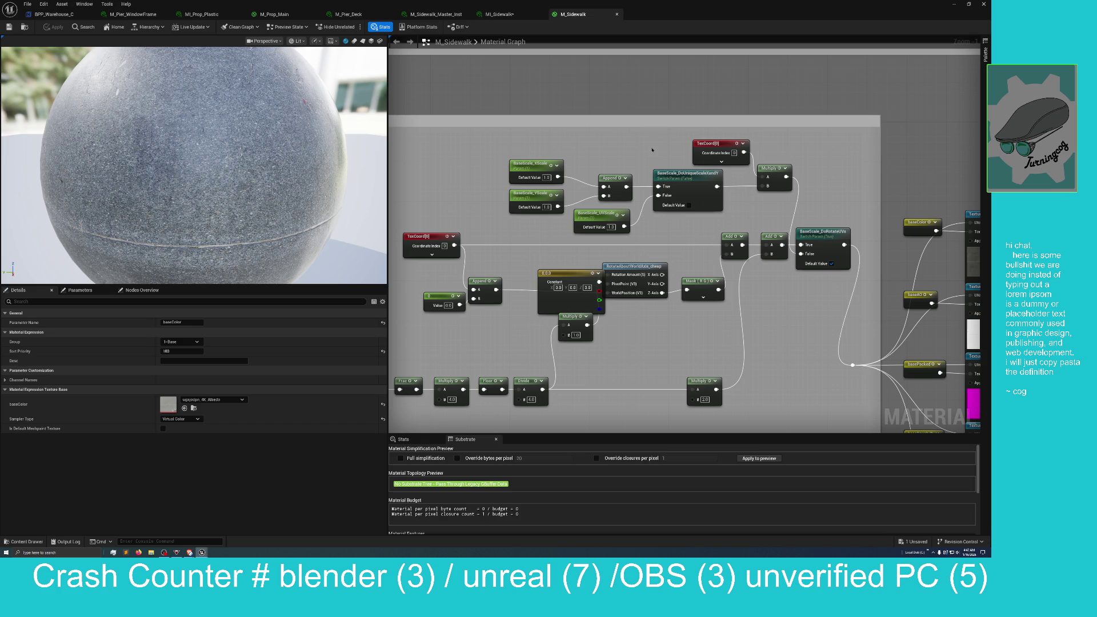
{"action": "mouse_move", "coordinate": [651, 144]}
{"action": "left_mouse_down"}
{"action": "mouse_move", "coordinate": [676, 143]}
{"action": "mouse_move", "coordinate": [674, 88]}
{"action": "left_mouse_up"}
{"action": "left_click_drag", "start_coordinate": [657, 217], "coordinate": [755, 99]}
{"action": "mouse_move", "coordinate": [639, 267]}
{"action": "left_mouse_down"}
{"action": "mouse_move", "coordinate": [798, 167]}
{"action": "mouse_move", "coordinate": [859, 149]}
{"action": "left_mouse_up"}
{"action": "scroll", "coordinate": [750, 181], "scroll_direction": "down", "scroll_amount": 2}
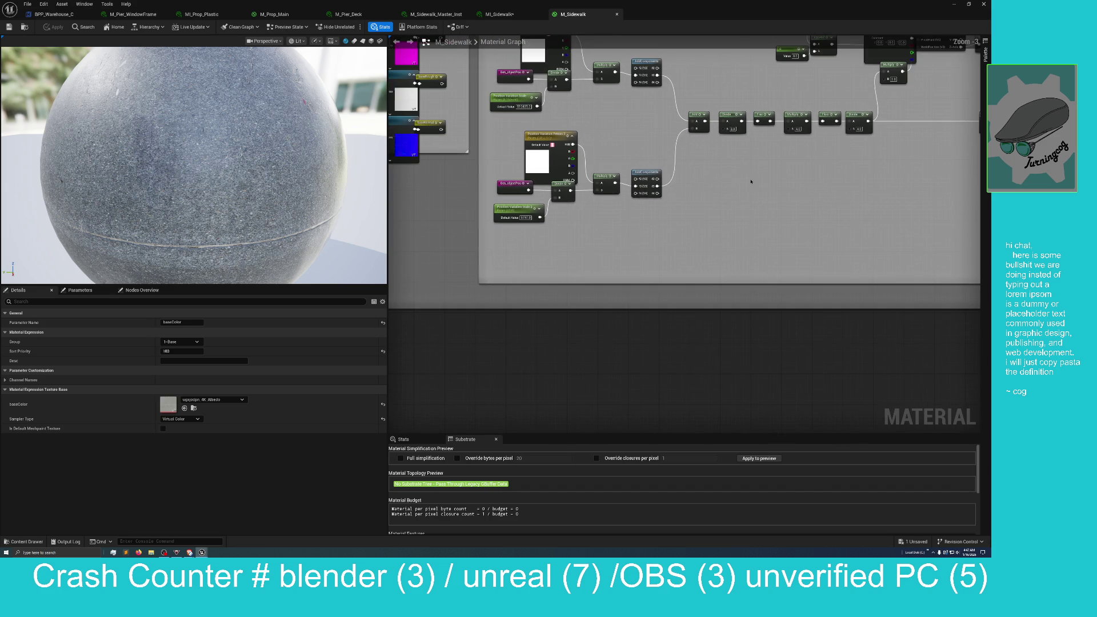
{"action": "mouse_move", "coordinate": [735, 183]}
{"action": "left_mouse_down"}
{"action": "mouse_move", "coordinate": [766, 297]}
{"action": "mouse_move", "coordinate": [769, 377]}
{"action": "left_mouse_up"}
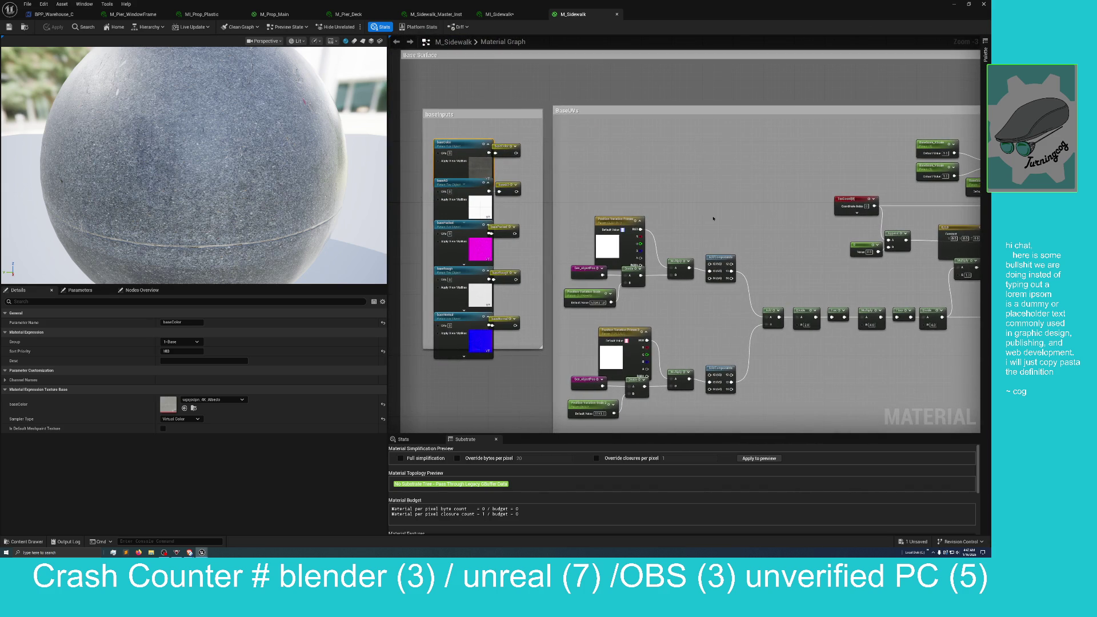
{"action": "mouse_move", "coordinate": [706, 195]}
{"action": "left_mouse_down"}
{"action": "mouse_move", "coordinate": [707, 97]}
{"action": "mouse_move", "coordinate": [607, 116]}
{"action": "left_mouse_up"}
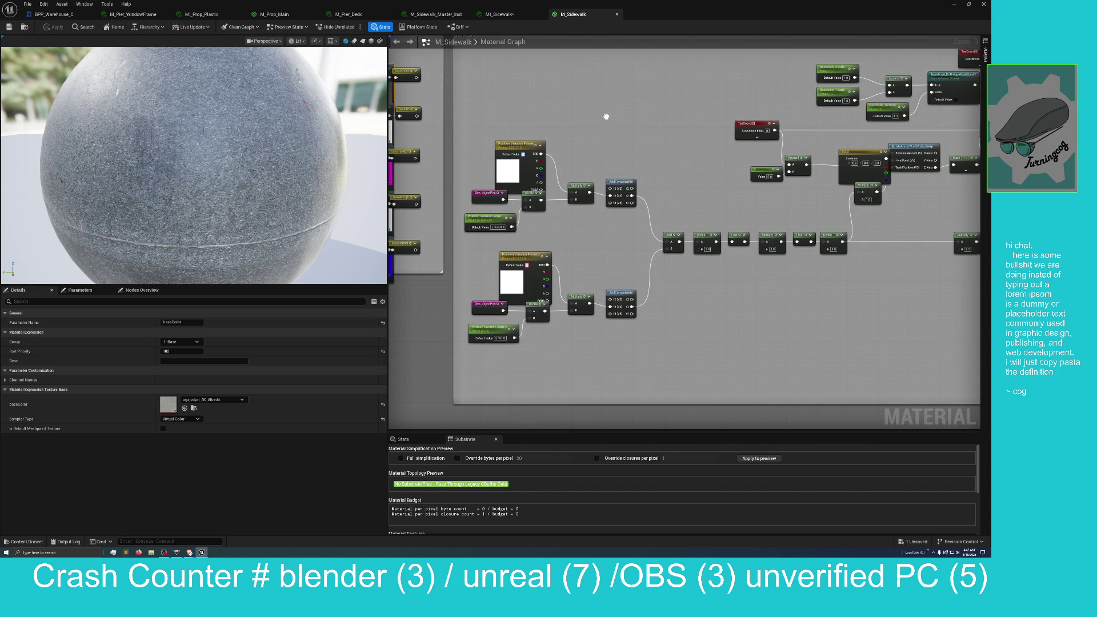
{"action": "mouse_move", "coordinate": [606, 117]}
{"action": "left_mouse_down"}
{"action": "mouse_move", "coordinate": [625, 68]}
{"action": "mouse_move", "coordinate": [612, 96]}
{"action": "mouse_move", "coordinate": [541, 115]}
{"action": "left_mouse_up"}
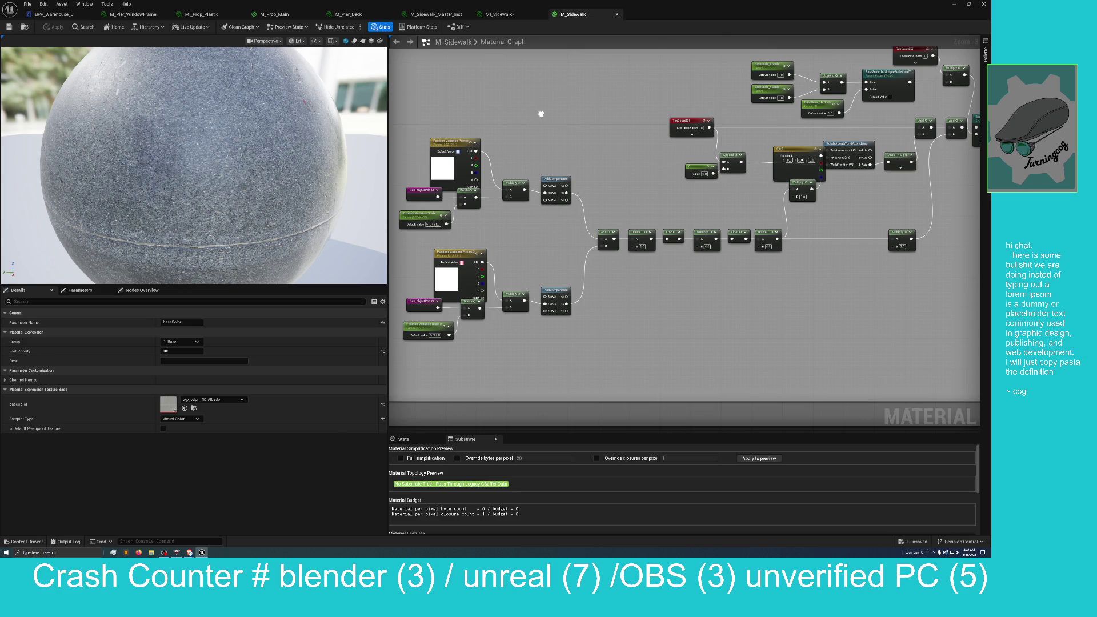
{"action": "left_click_drag", "start_coordinate": [541, 114], "coordinate": [533, 92]}
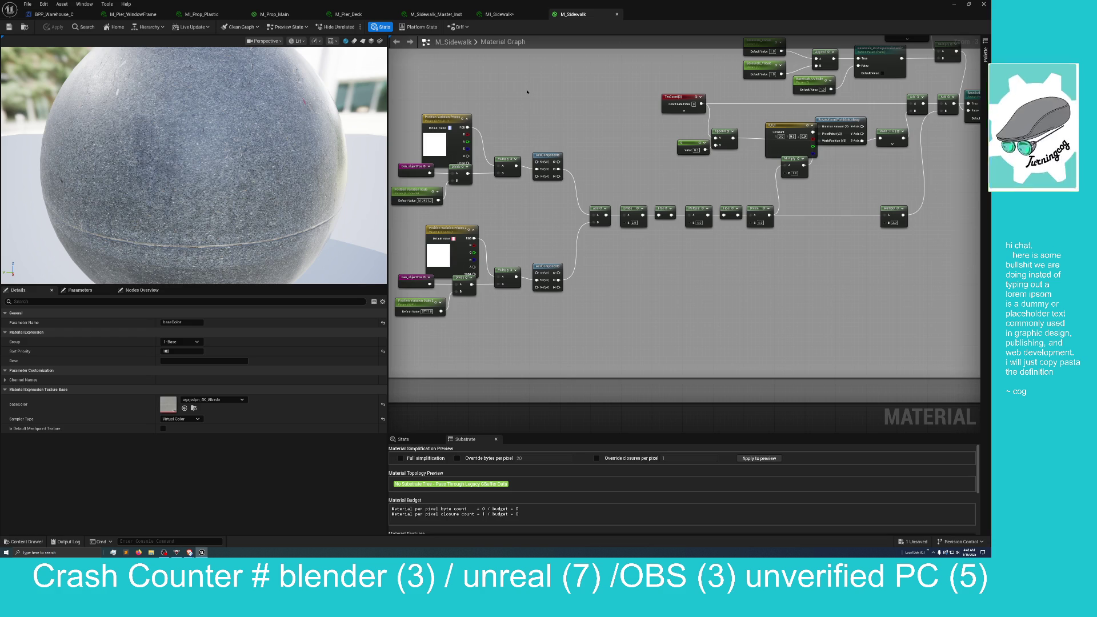
{"action": "mouse_move", "coordinate": [525, 90]}
{"action": "left_mouse_down"}
{"action": "mouse_move", "coordinate": [509, 74]}
{"action": "mouse_move", "coordinate": [506, 110]}
{"action": "mouse_move", "coordinate": [395, 114]}
{"action": "mouse_move", "coordinate": [448, 162]}
{"action": "mouse_move", "coordinate": [434, 147]}
{"action": "mouse_move", "coordinate": [409, 171]}
{"action": "mouse_move", "coordinate": [414, 200]}
{"action": "mouse_move", "coordinate": [421, 189]}
{"action": "left_mouse_up"}
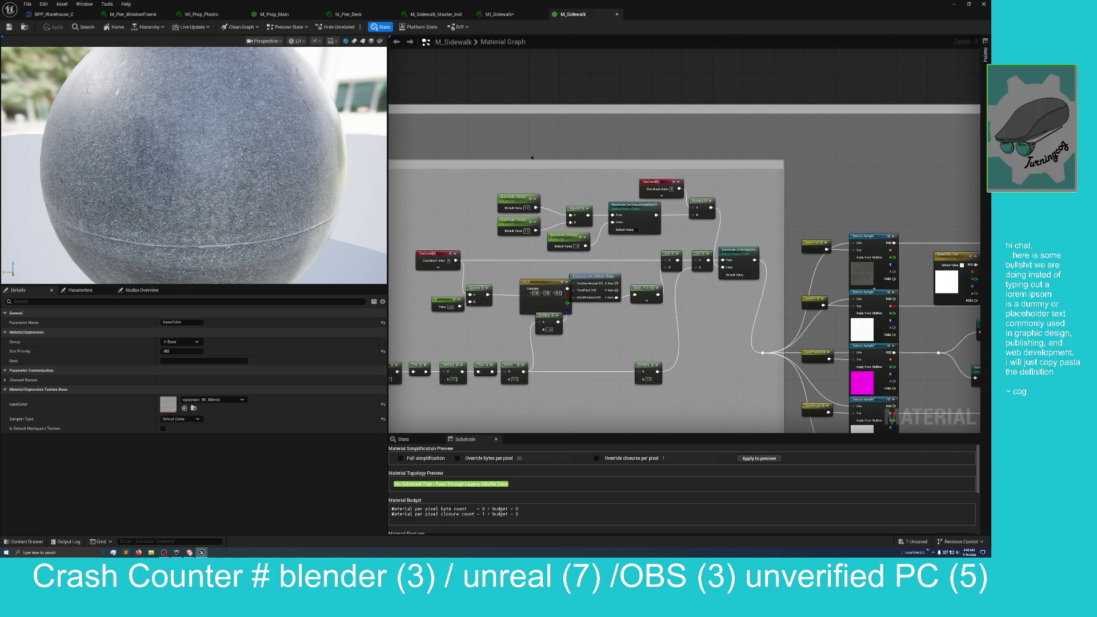
{"action": "left_click_drag", "start_coordinate": [555, 212], "coordinate": [550, 203]}
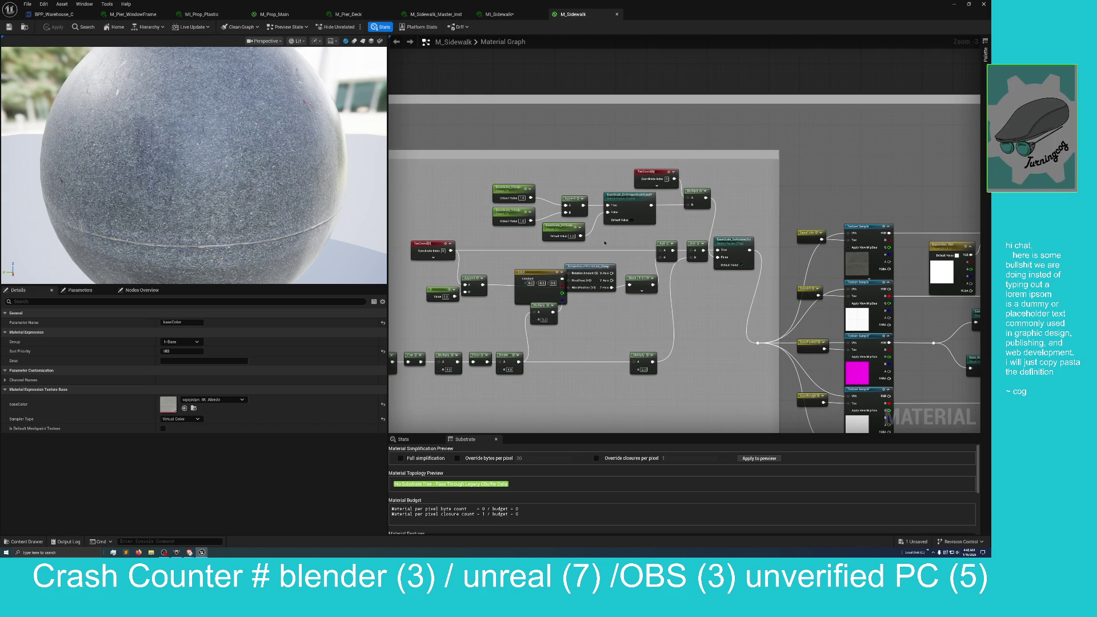
{"action": "mouse_move", "coordinate": [531, 139]}
{"action": "left_mouse_down"}
{"action": "mouse_move", "coordinate": [497, 120]}
{"action": "mouse_move", "coordinate": [375, 95]}
{"action": "left_mouse_up"}
{"action": "left_click_drag", "start_coordinate": [695, 119], "coordinate": [564, 87]}
{"action": "mouse_move", "coordinate": [588, 125]}
{"action": "left_mouse_down"}
{"action": "mouse_move", "coordinate": [525, 85]}
{"action": "mouse_move", "coordinate": [453, 91]}
{"action": "mouse_move", "coordinate": [525, 98]}
{"action": "left_mouse_up"}
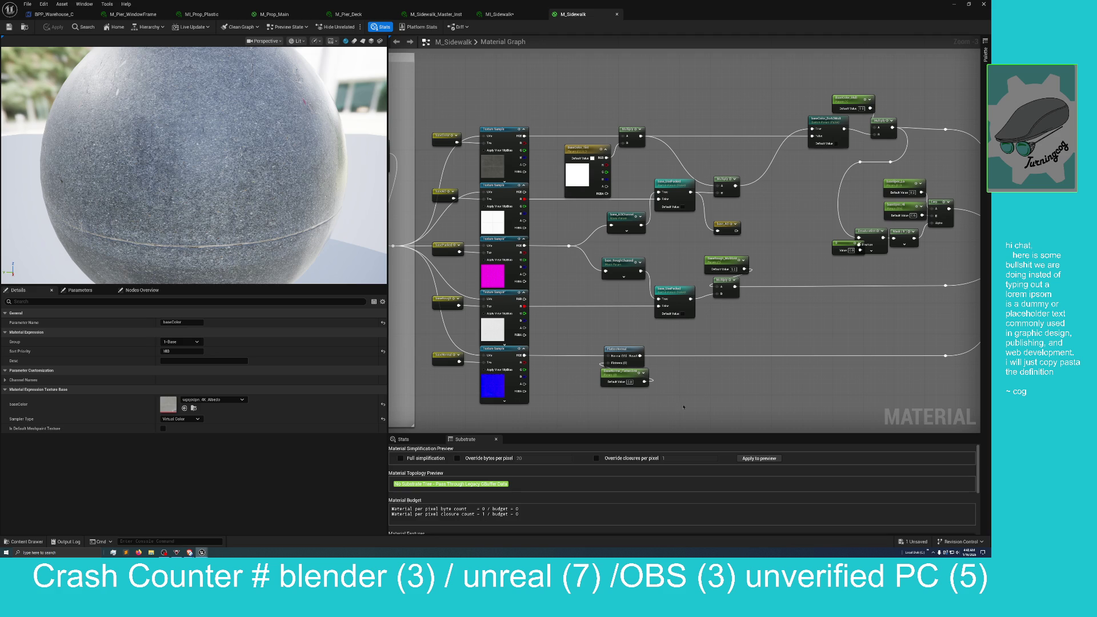
Select the base_RoughChannel mask node to show its settings in the Details panel
{"action": "mouse_move", "coordinate": [709, 418]}
{"action": "left_mouse_down"}
{"action": "mouse_move", "coordinate": [658, 355]}
{"action": "mouse_move", "coordinate": [581, 330]}
{"action": "mouse_move", "coordinate": [543, 372]}
{"action": "mouse_move", "coordinate": [511, 375]}
{"action": "mouse_move", "coordinate": [716, 369]}
{"action": "mouse_move", "coordinate": [683, 373]}
{"action": "mouse_move", "coordinate": [703, 314]}
{"action": "mouse_move", "coordinate": [654, 328]}
{"action": "left_mouse_up"}
{"action": "left_click", "coordinate": [510, 256]}
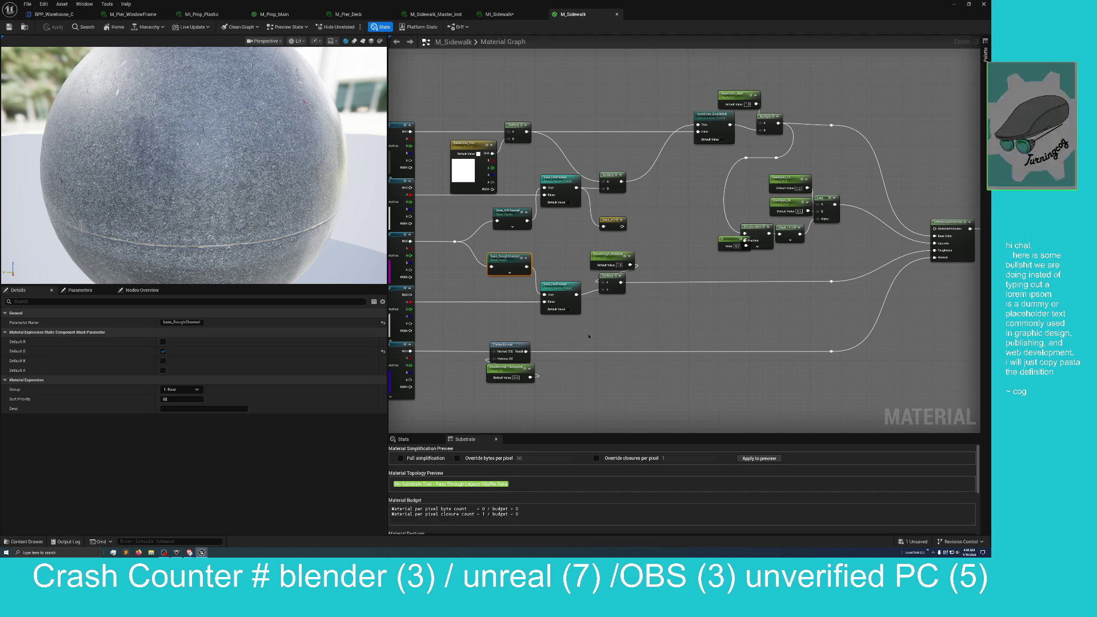
{"action": "mouse_move", "coordinate": [593, 332]}
{"action": "left_mouse_down"}
{"action": "mouse_move", "coordinate": [520, 347]}
{"action": "mouse_move", "coordinate": [588, 372]}
{"action": "mouse_move", "coordinate": [604, 398]}
{"action": "mouse_move", "coordinate": [535, 381]}
{"action": "left_mouse_up"}
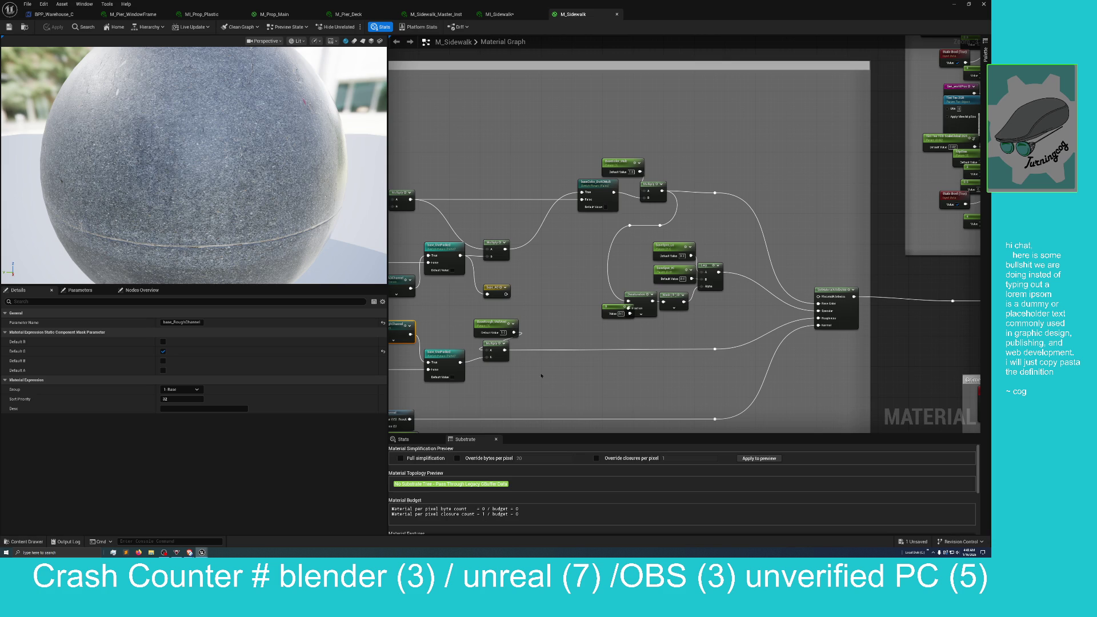
Pan across to the output node, the Global and Grime groups, and the MatLayerBlend nodes
{"action": "mouse_move", "coordinate": [556, 308]}
{"action": "left_mouse_down"}
{"action": "mouse_move", "coordinate": [533, 338]}
{"action": "mouse_move", "coordinate": [539, 350]}
{"action": "mouse_move", "coordinate": [509, 357]}
{"action": "left_mouse_up"}
{"action": "mouse_move", "coordinate": [653, 294]}
{"action": "left_mouse_down"}
{"action": "mouse_move", "coordinate": [588, 248]}
{"action": "mouse_move", "coordinate": [592, 223]}
{"action": "left_mouse_up"}
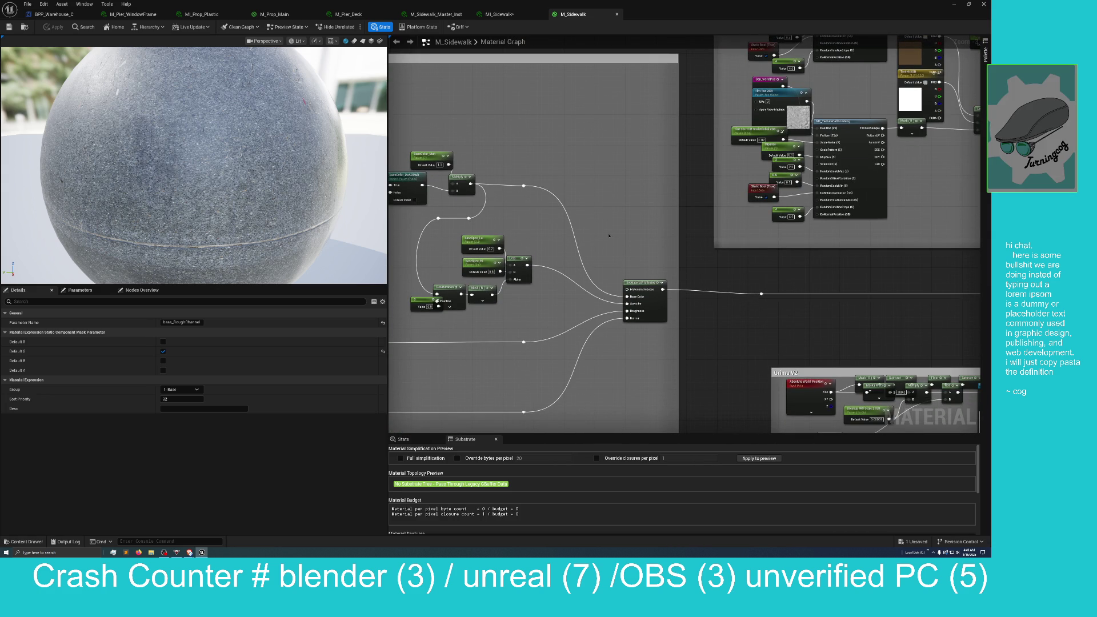
{"action": "mouse_move", "coordinate": [605, 239]}
{"action": "left_mouse_down"}
{"action": "mouse_move", "coordinate": [588, 252]}
{"action": "mouse_move", "coordinate": [589, 284]}
{"action": "left_mouse_up"}
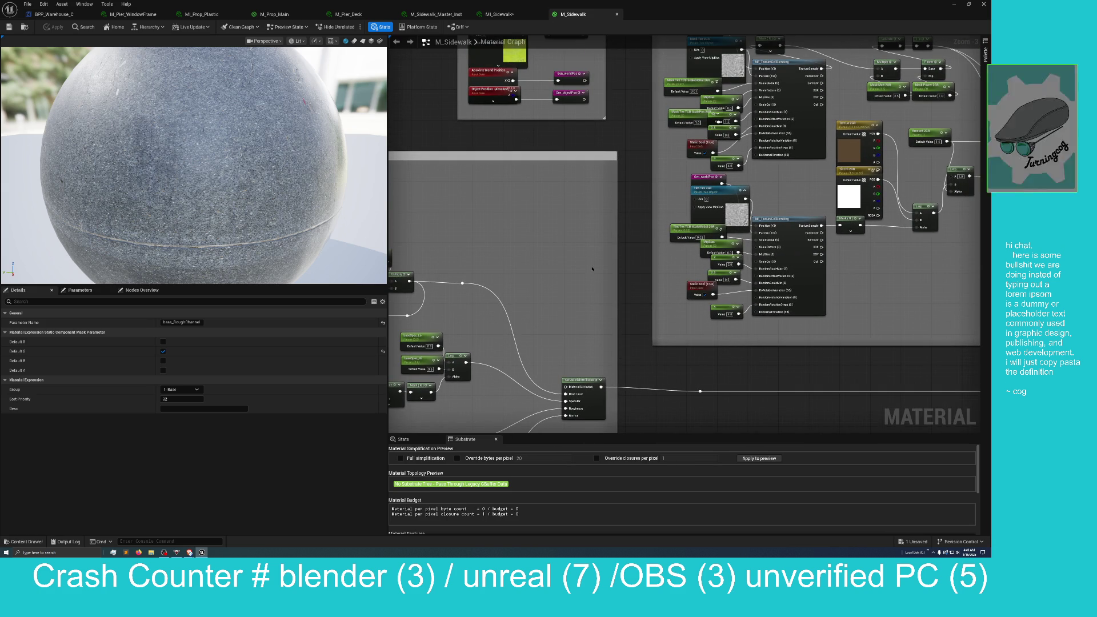
{"action": "mouse_move", "coordinate": [592, 269]}
{"action": "left_mouse_down"}
{"action": "mouse_move", "coordinate": [541, 363]}
{"action": "mouse_move", "coordinate": [539, 321]}
{"action": "mouse_move", "coordinate": [438, 295]}
{"action": "left_mouse_up"}
{"action": "mouse_move", "coordinate": [693, 371]}
{"action": "left_mouse_down"}
{"action": "mouse_move", "coordinate": [625, 320]}
{"action": "mouse_move", "coordinate": [637, 384]}
{"action": "mouse_move", "coordinate": [622, 360]}
{"action": "mouse_move", "coordinate": [641, 354]}
{"action": "mouse_move", "coordinate": [585, 335]}
{"action": "left_mouse_up"}
{"action": "scroll", "coordinate": [628, 374], "scroll_direction": "down", "scroll_amount": 1}
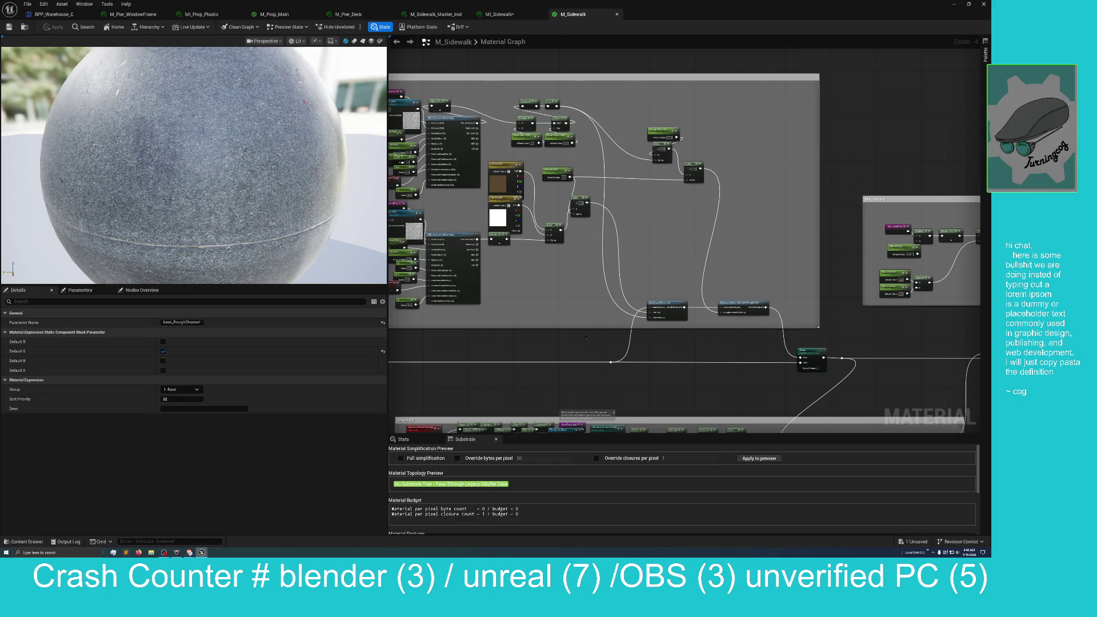
Pan the M_Sidewalk graph across the right-hand groups to centre the trash group
{"action": "left_click_drag", "start_coordinate": [718, 345], "coordinate": [625, 341]}
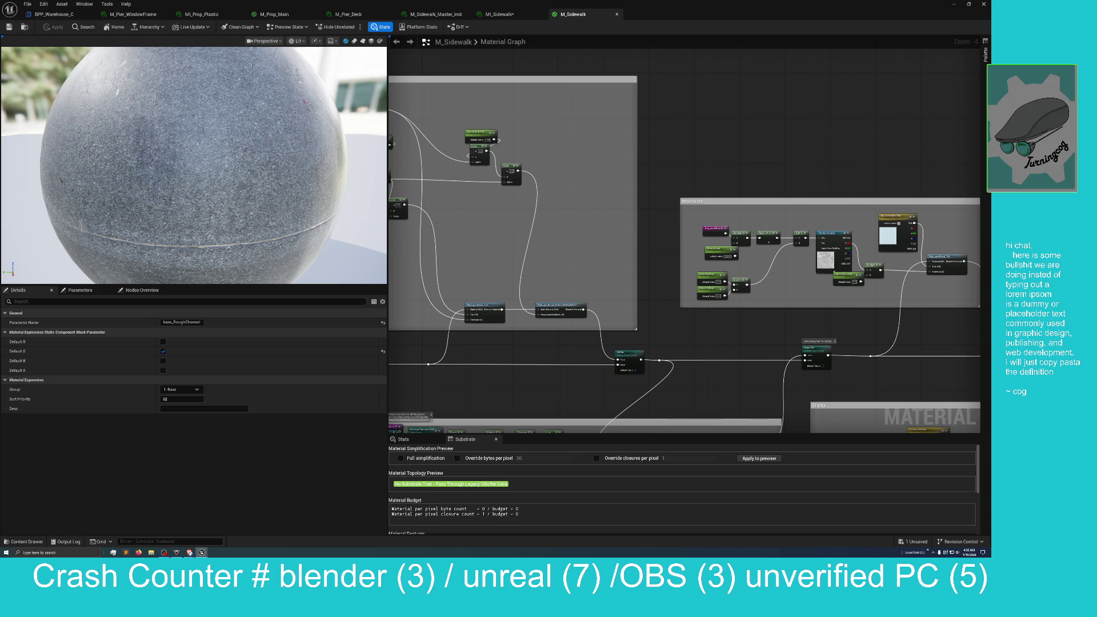
{"action": "mouse_move", "coordinate": [705, 104]}
{"action": "left_mouse_down"}
{"action": "mouse_move", "coordinate": [520, 95]}
{"action": "mouse_move", "coordinate": [510, 117]}
{"action": "left_mouse_up"}
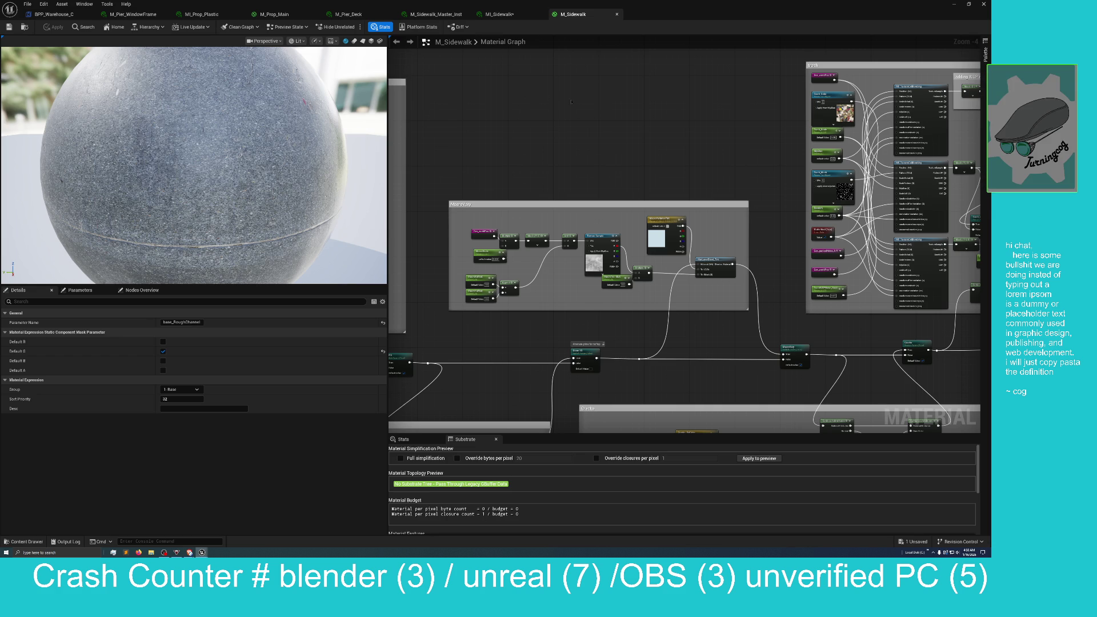
{"action": "scroll", "coordinate": [453, 127], "scroll_direction": "up", "scroll_amount": 3}
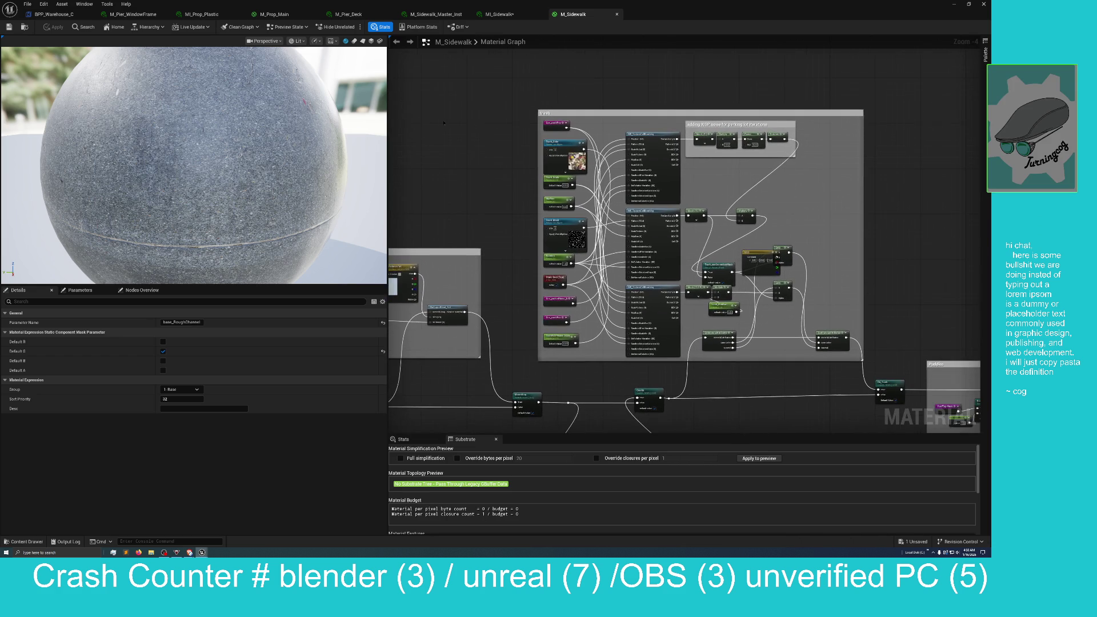
{"action": "left_click_drag", "start_coordinate": [456, 111], "coordinate": [434, 130]}
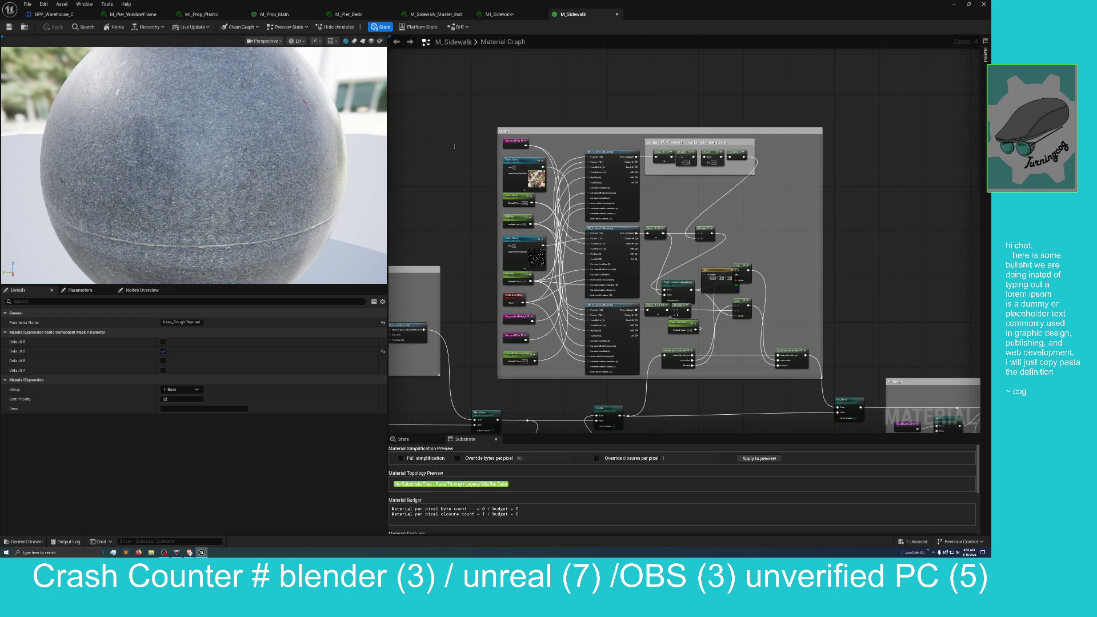
{"action": "scroll", "coordinate": [455, 146], "scroll_direction": "up", "scroll_amount": 1}
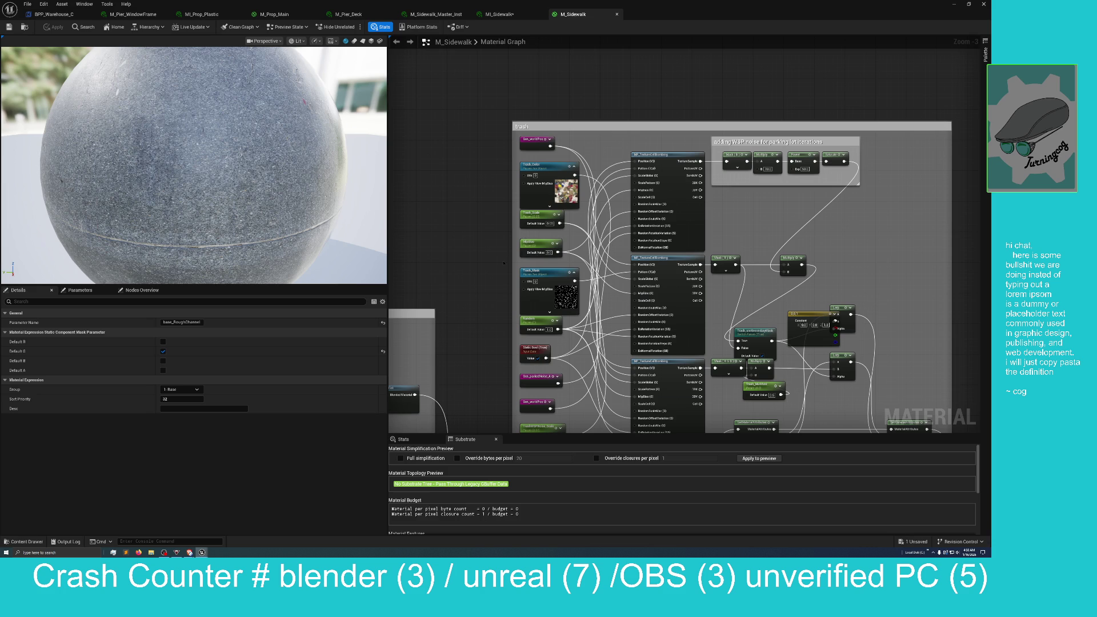
Restore the material editor to a smaller, narrower floating window over the level editor
{"action": "left_click_drag", "start_coordinate": [500, 261], "coordinate": [459, 205]}
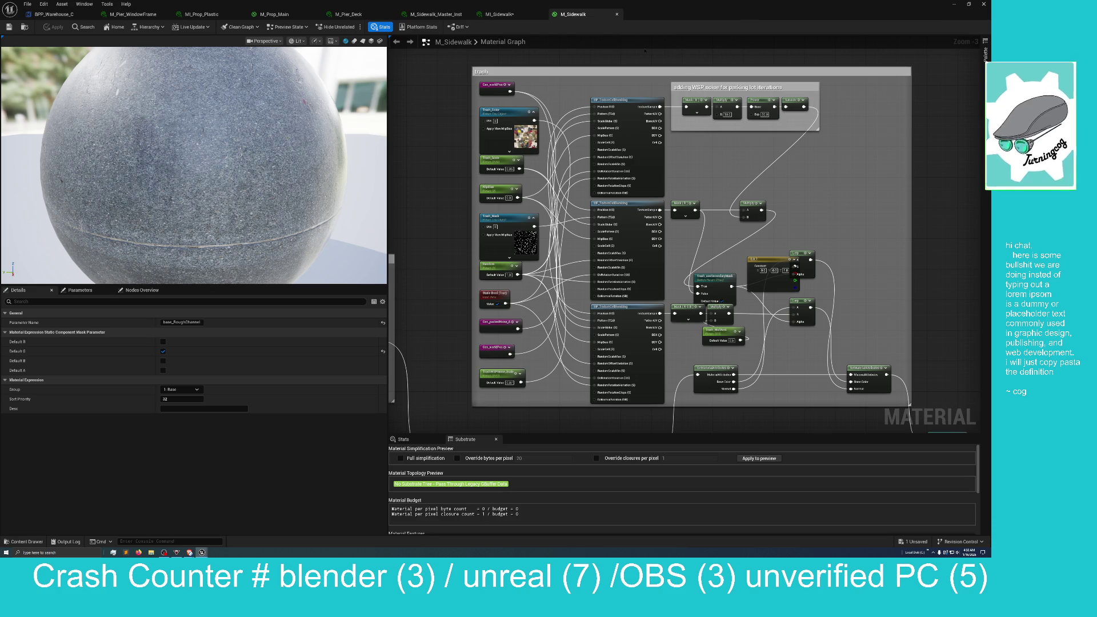
{"action": "mouse_move", "coordinate": [855, 6]}
{"action": "left_mouse_down"}
{"action": "mouse_move", "coordinate": [823, 28]}
{"action": "mouse_move", "coordinate": [809, 98]}
{"action": "mouse_move", "coordinate": [797, 100]}
{"action": "mouse_move", "coordinate": [824, 91]}
{"action": "mouse_move", "coordinate": [798, 90]}
{"action": "mouse_move", "coordinate": [819, 88]}
{"action": "mouse_move", "coordinate": [820, 282]}
{"action": "left_mouse_up"}
{"action": "left_click_drag", "start_coordinate": [933, 369], "coordinate": [704, 370]}
Close M_Sidewalk and open Small_City_LVL from Content/Map without saving MI_Sidewalk
{"action": "left_click", "coordinate": [407, 371]}
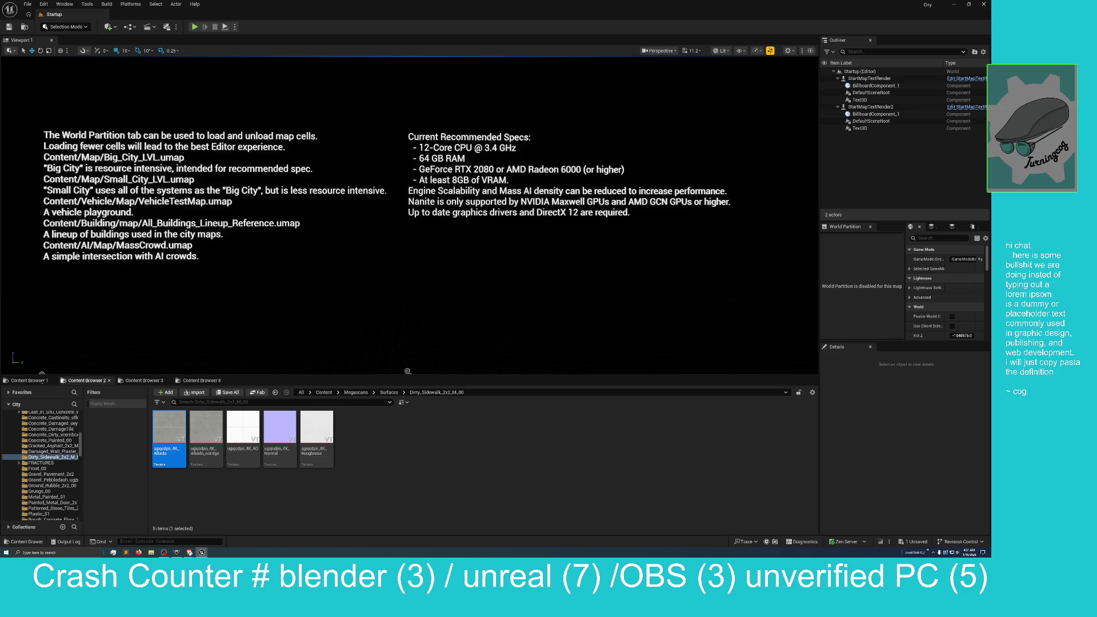
{"action": "left_click", "coordinate": [28, 380]}
{"action": "left_click", "coordinate": [136, 381]}
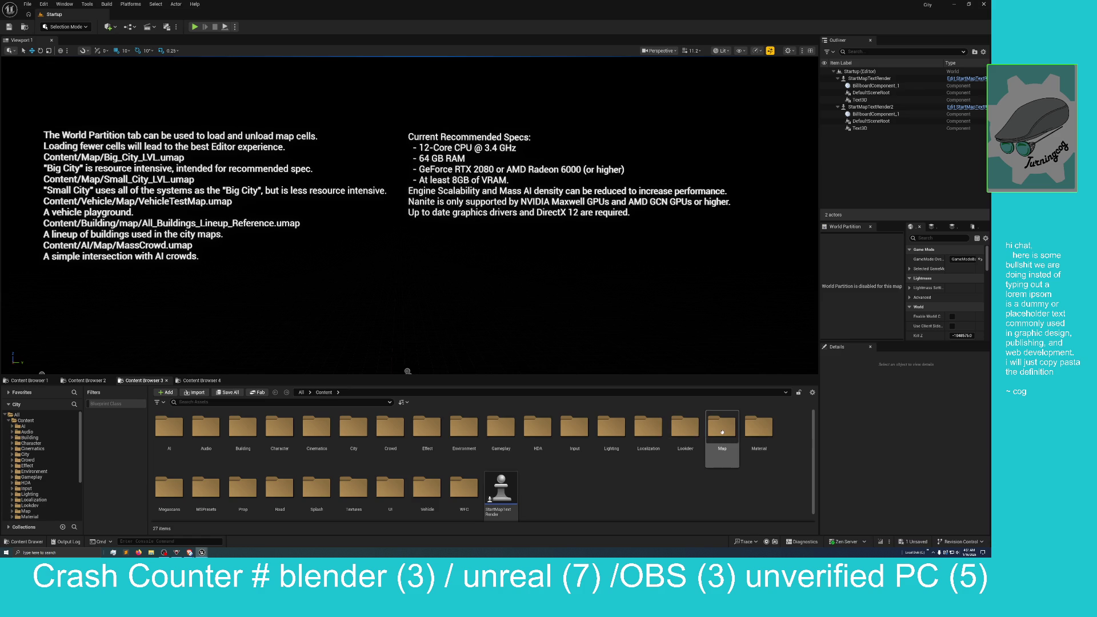
{"action": "double_click", "coordinate": [723, 436]}
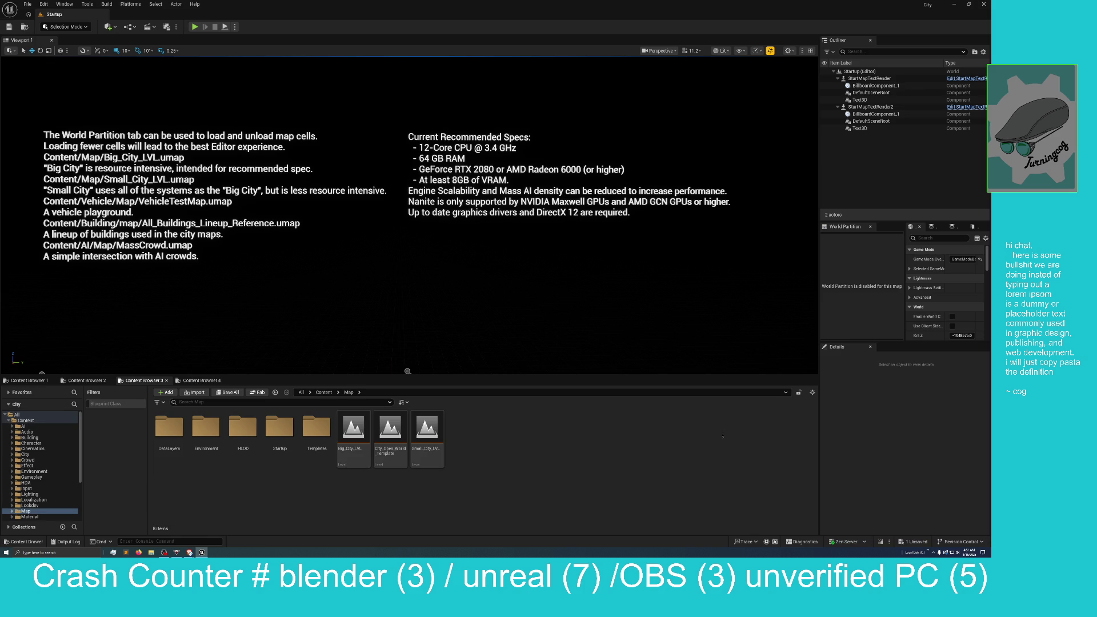
{"action": "double_click", "coordinate": [429, 437]}
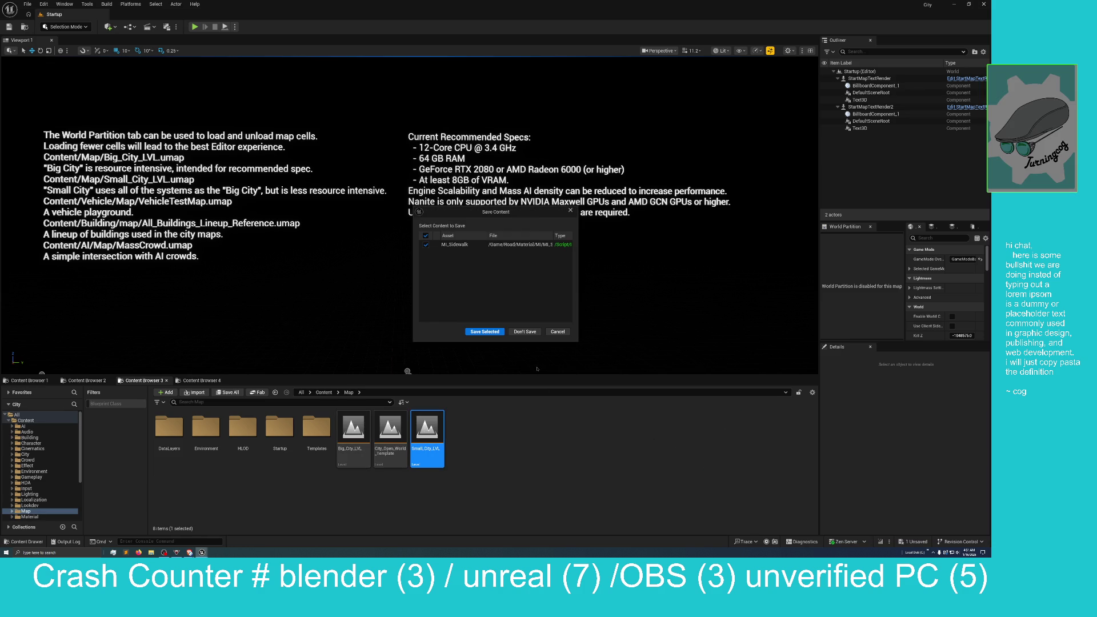
{"action": "left_click", "coordinate": [525, 332]}
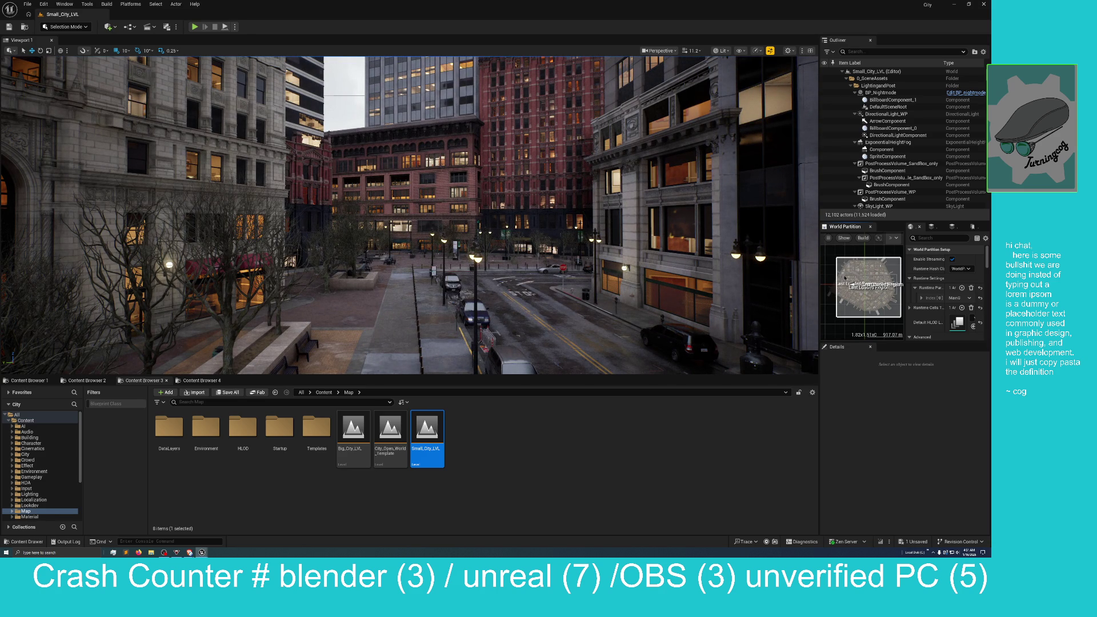
Mark a small city area on the World Partition minimap, load only that region, and start Play In Editor
{"action": "left_click_drag", "start_coordinate": [845, 278], "coordinate": [866, 298]}
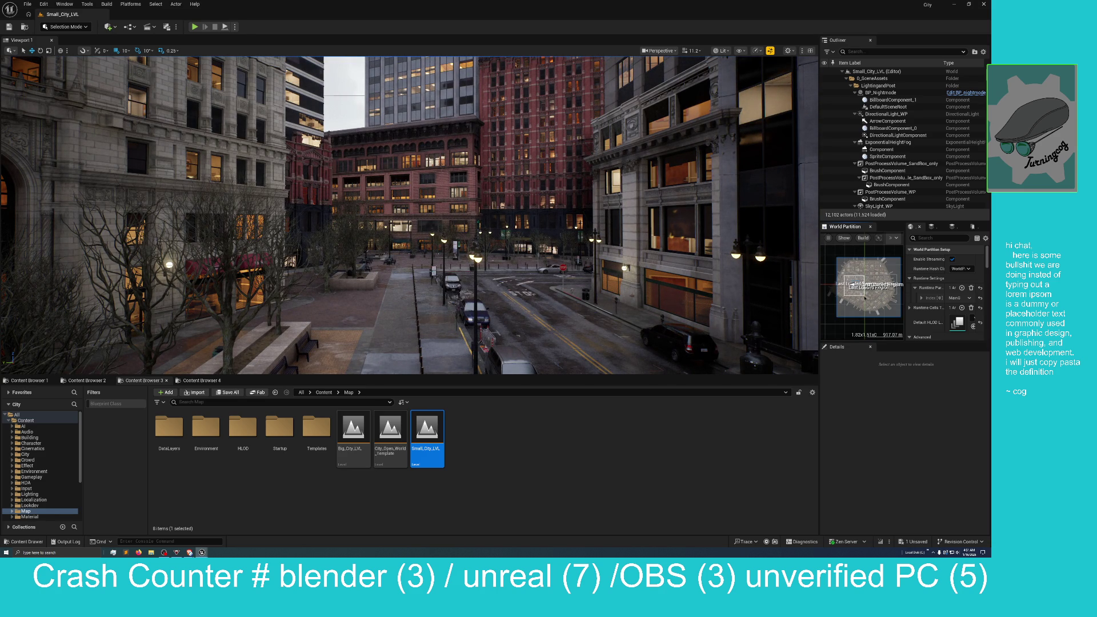
{"action": "double_click", "coordinate": [865, 298]}
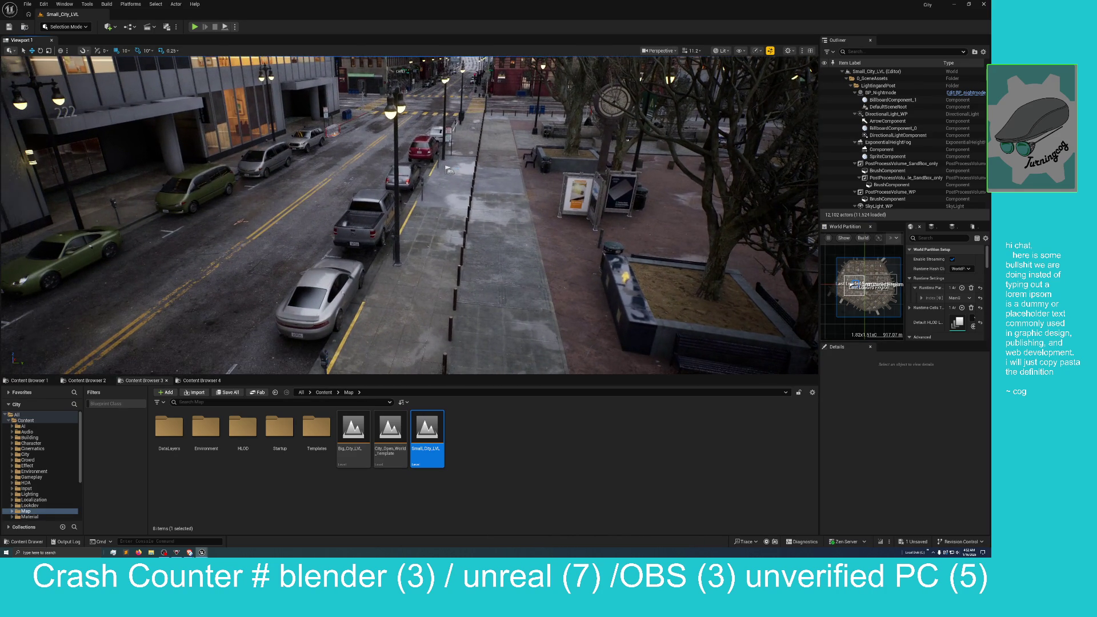
{"action": "left_click_drag", "start_coordinate": [841, 277], "coordinate": [866, 294]}
{"action": "right_click", "coordinate": [860, 291]}
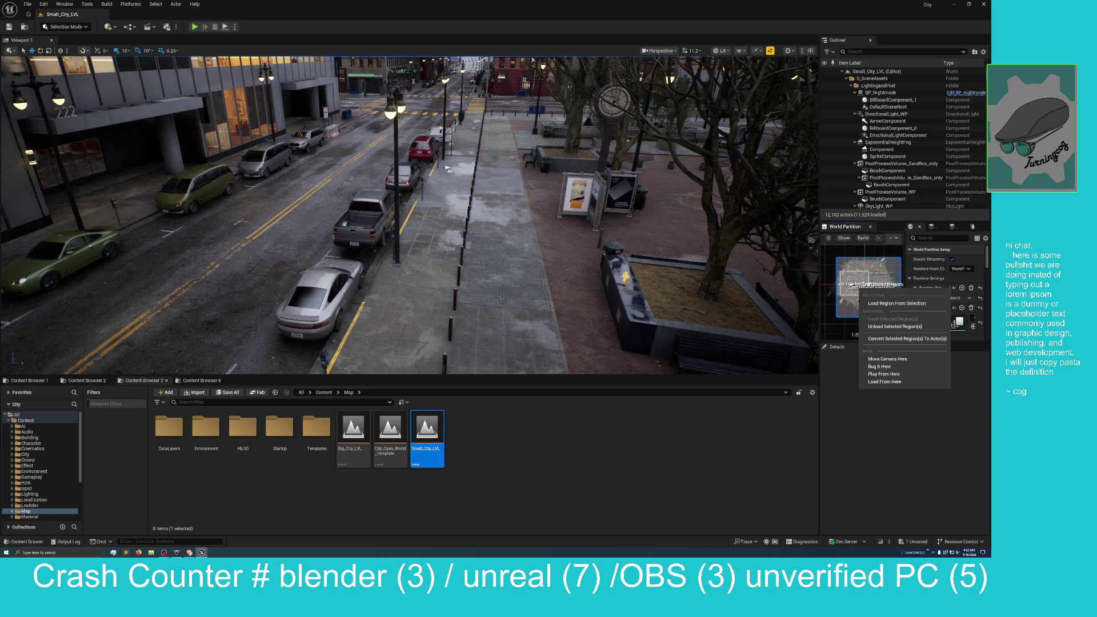
{"action": "left_click", "coordinate": [874, 303]}
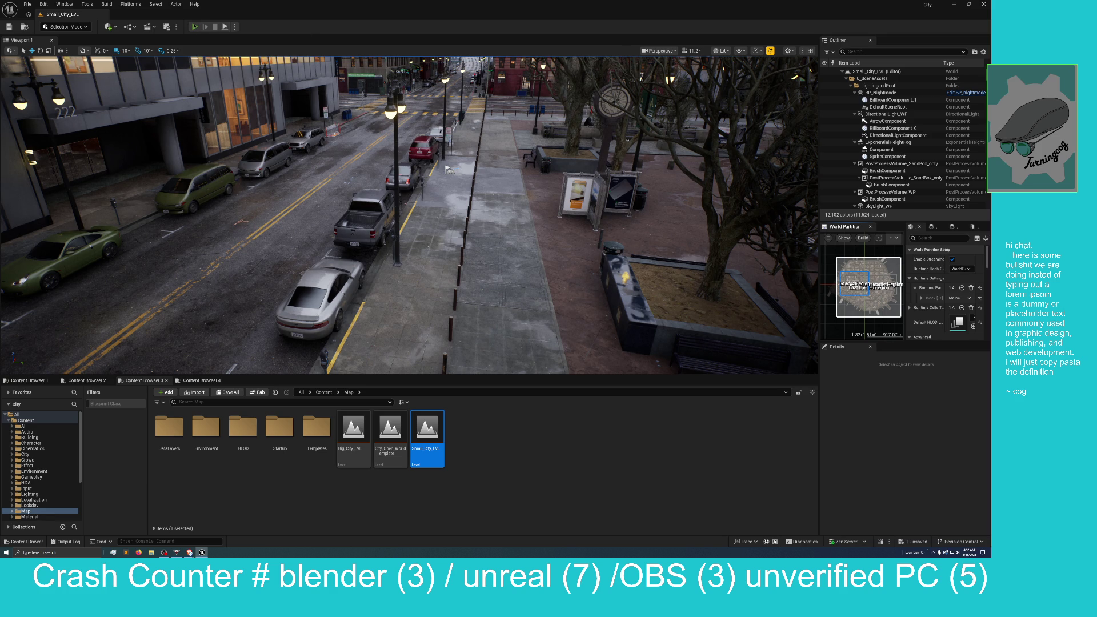
{"action": "left_click", "coordinate": [194, 27]}
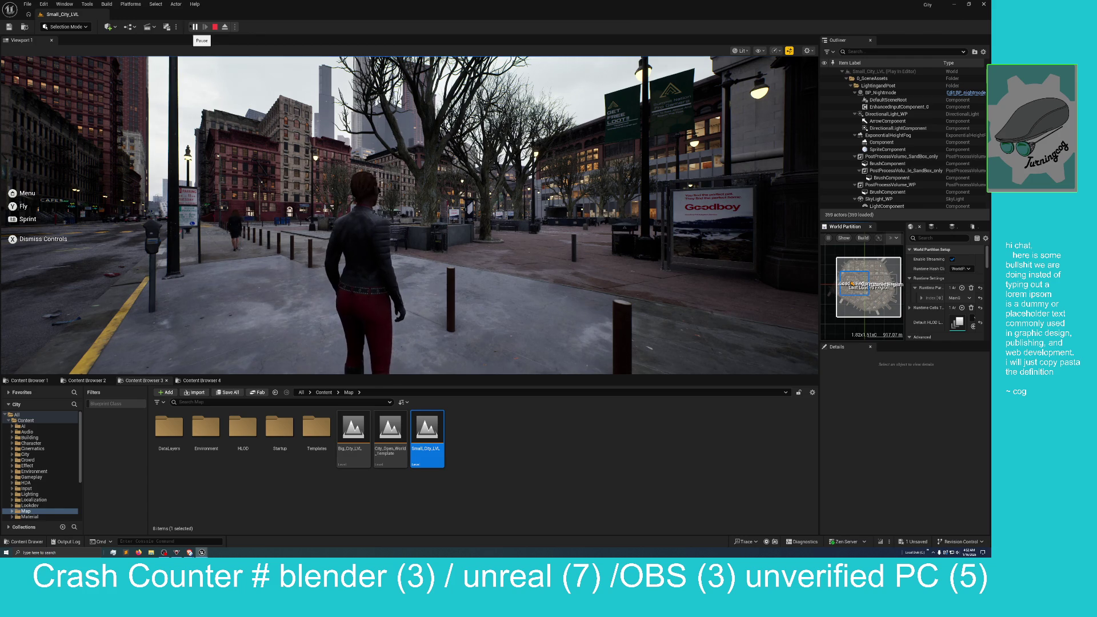
Take control of the character and walk it off the sidewalk, across the street, turning right
{"action": "left_click", "coordinate": [409, 215]}
{"action": "key", "text": "w"}
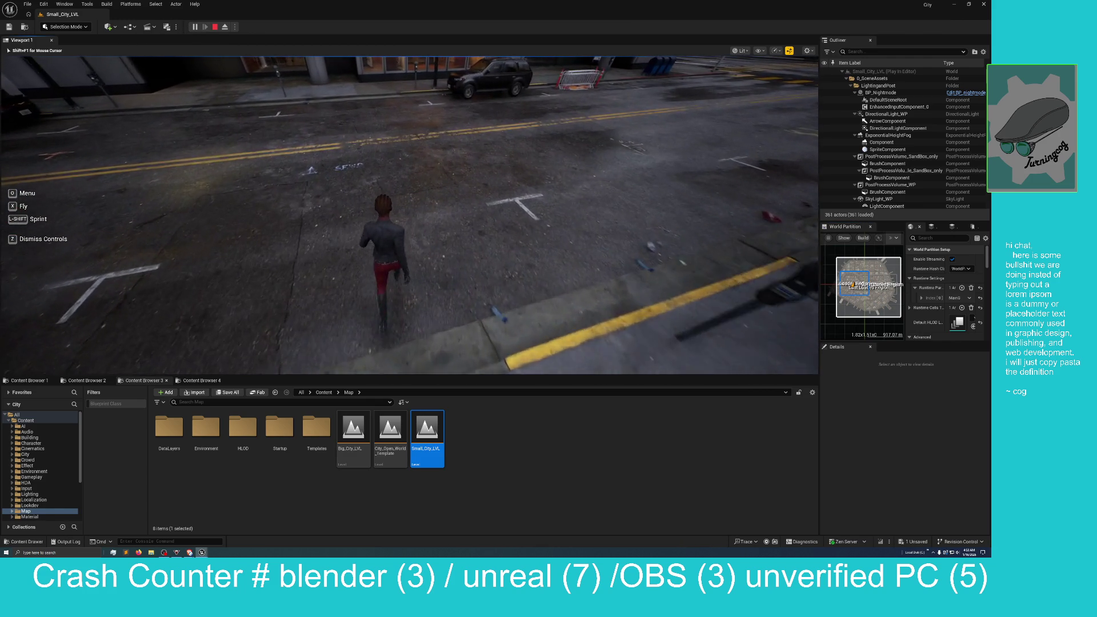
{"action": "key", "text": "w"}
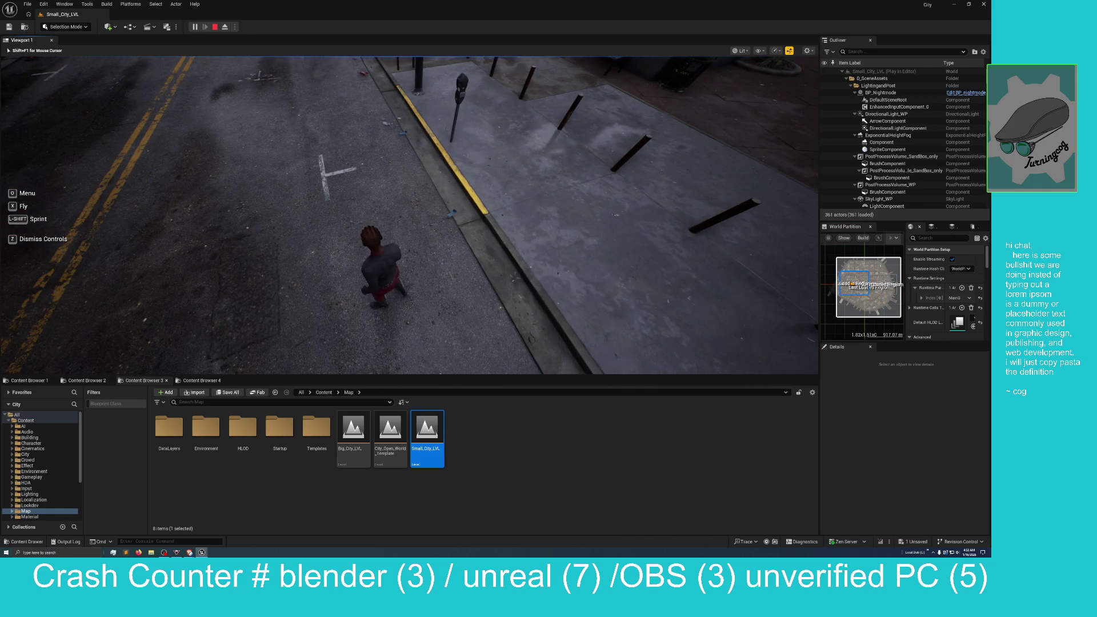
{"action": "key", "text": "w"}
{"action": "key", "text": "w"}
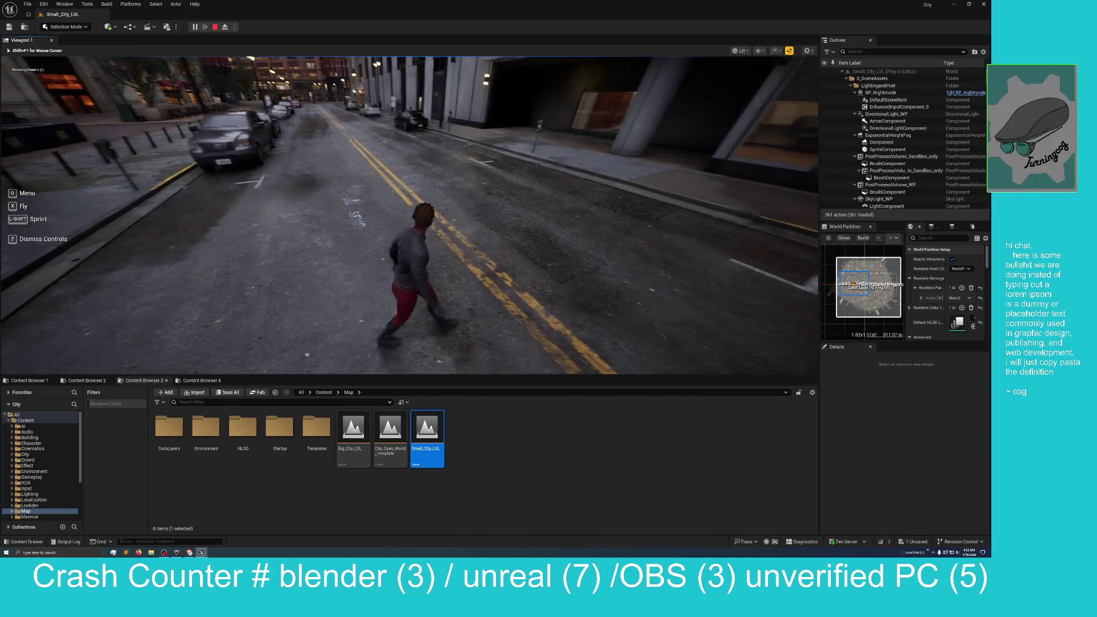
{"action": "key", "text": "w"}
{"action": "key", "text": "w"}
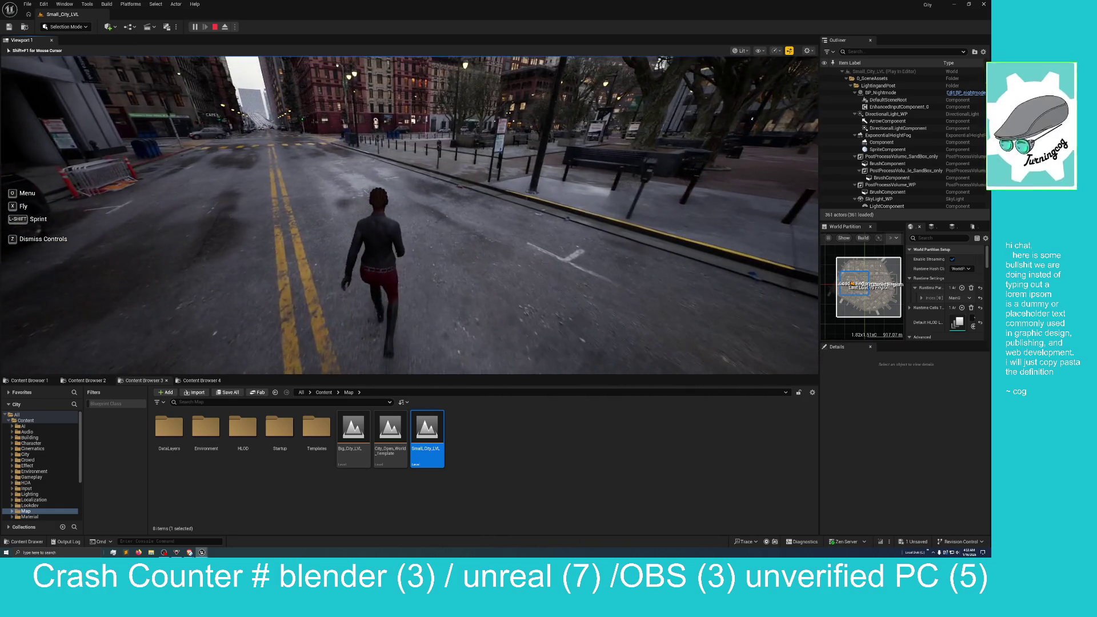
{"action": "key", "text": "w"}
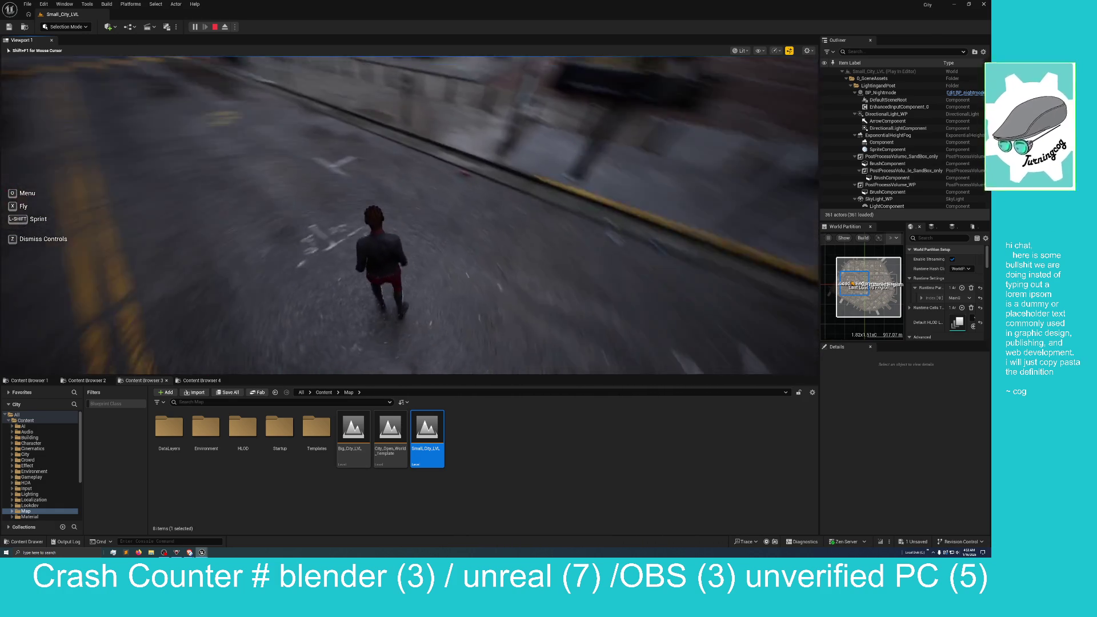
{"action": "key", "text": "w"}
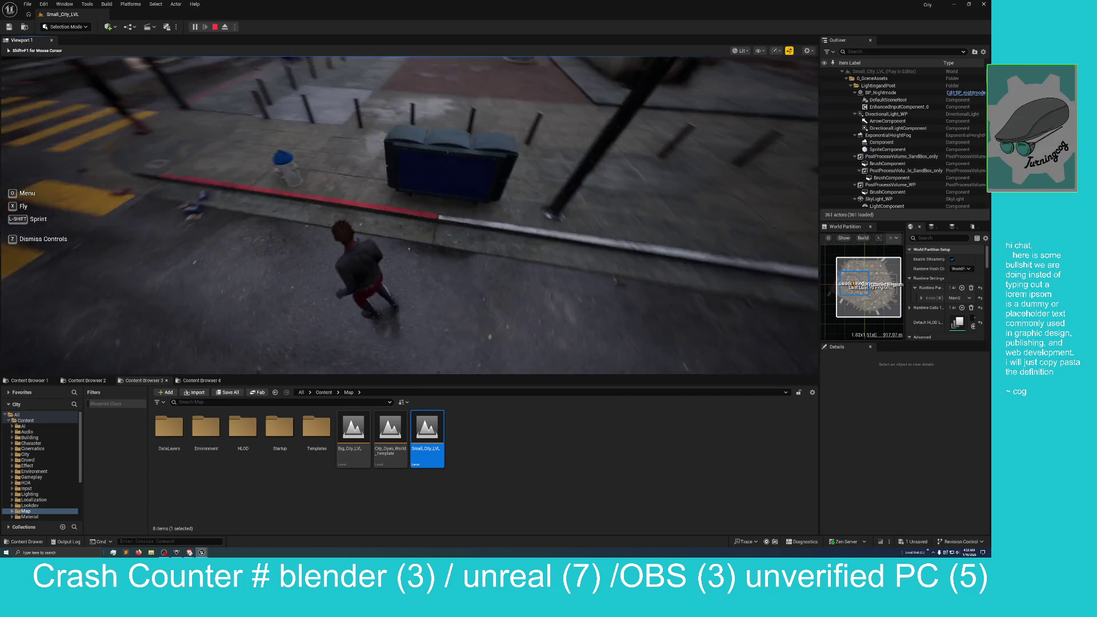
Run to another street corner, walk along the next crosswalk to the curb, then stop playing
{"action": "key", "text": "w"}
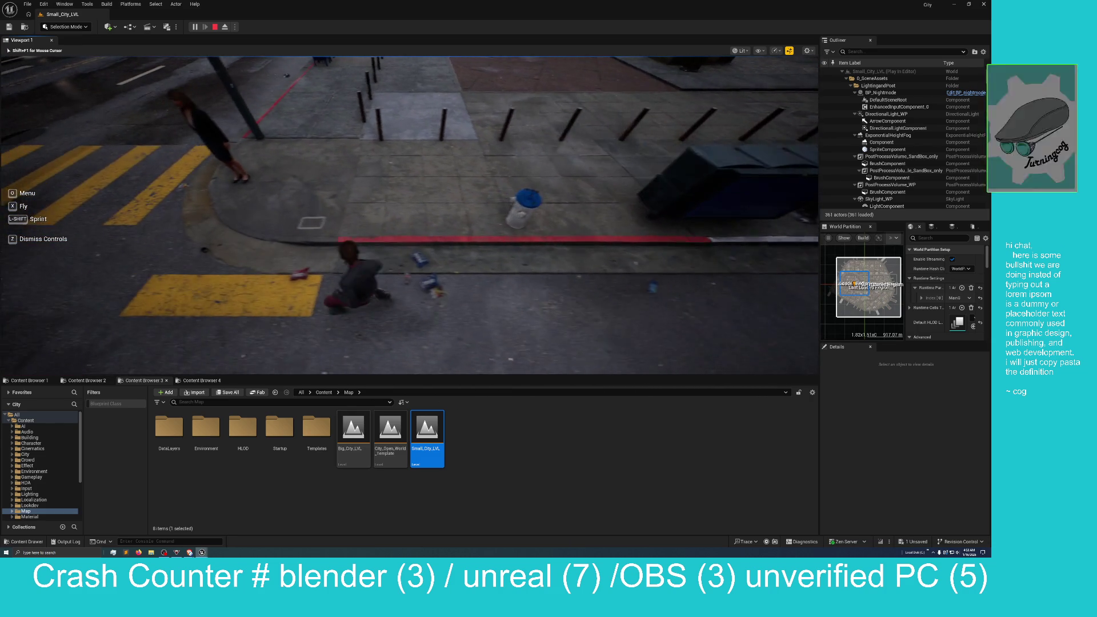
{"action": "key", "text": "w"}
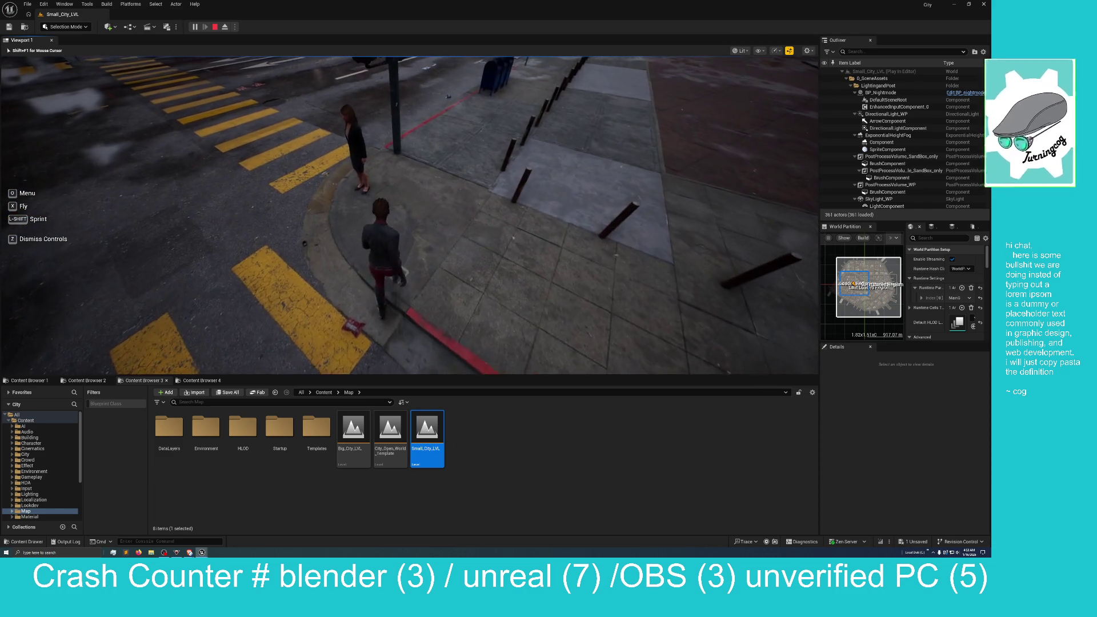
{"action": "key", "text": "w"}
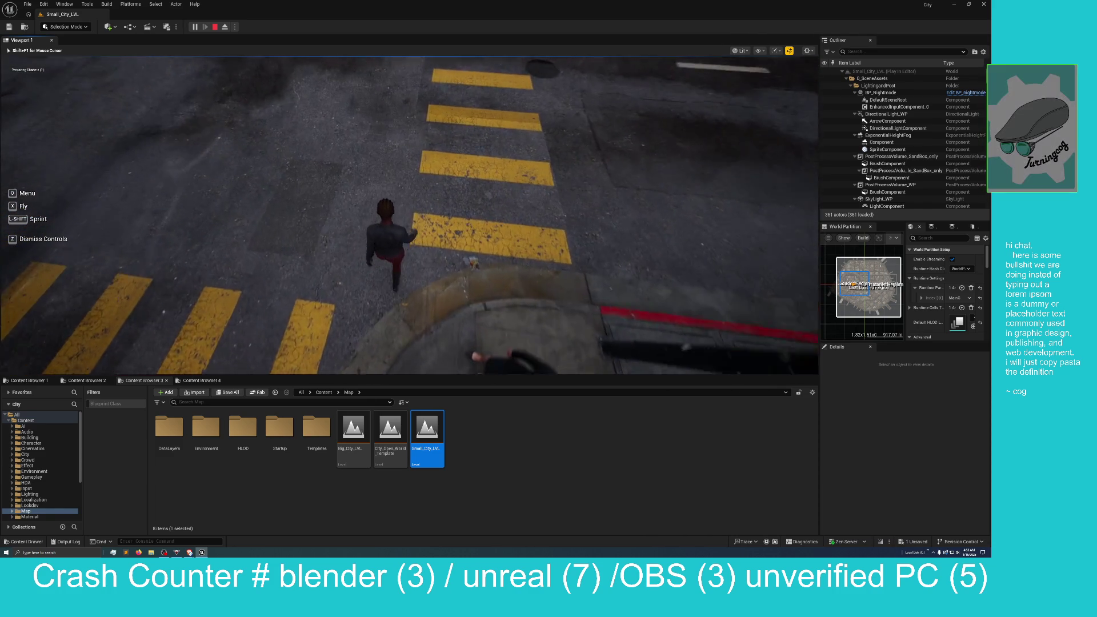
{"action": "key", "text": "w"}
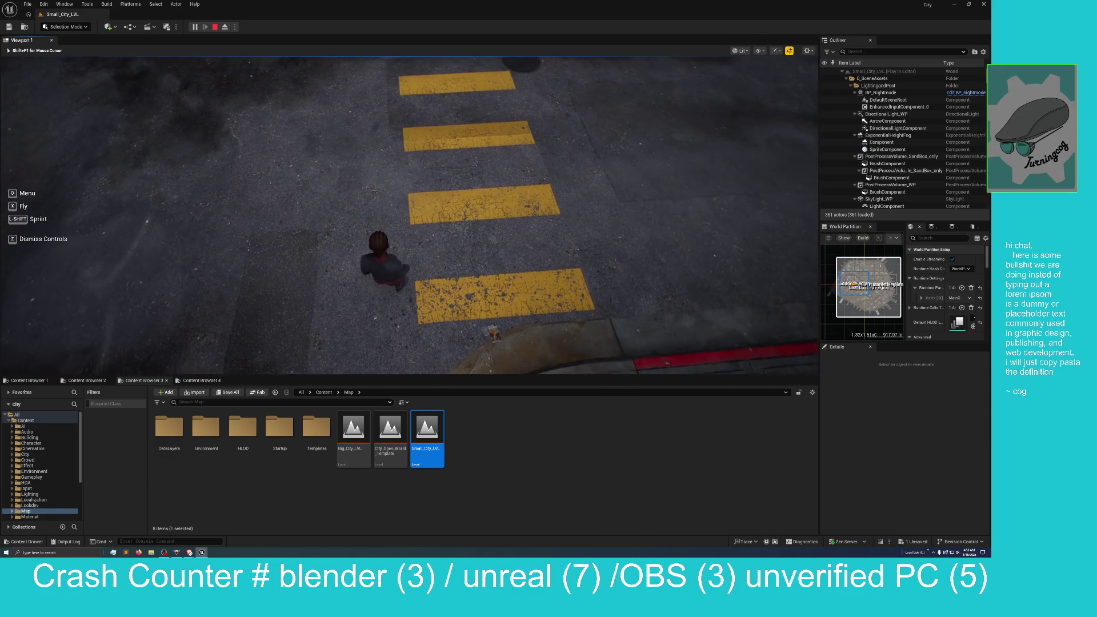
{"action": "key", "text": "w"}
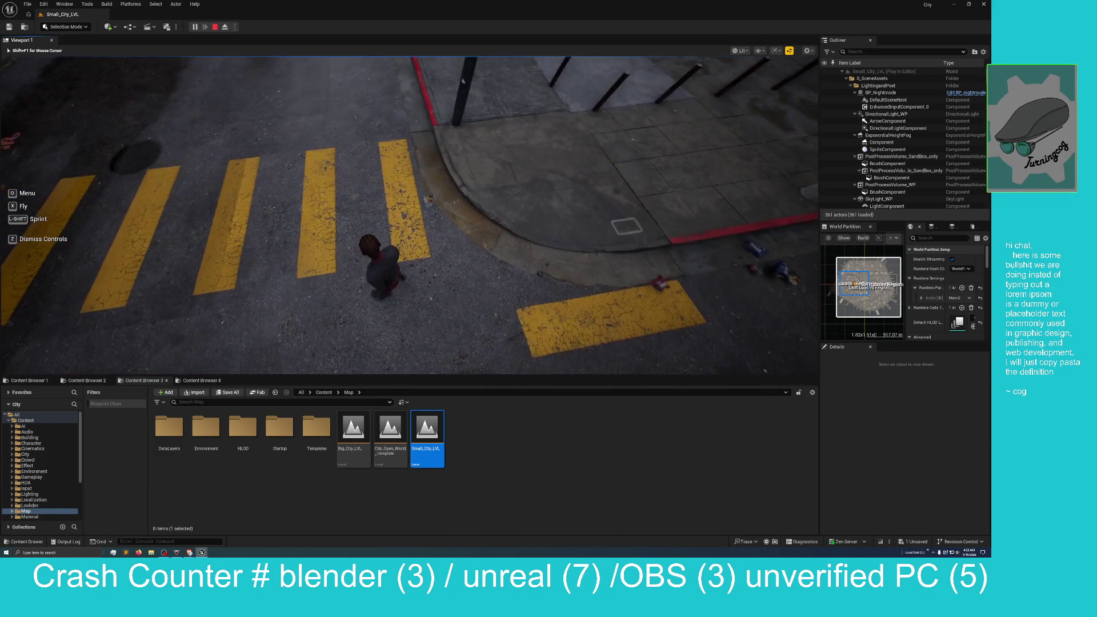
{"action": "key", "text": "Escape"}
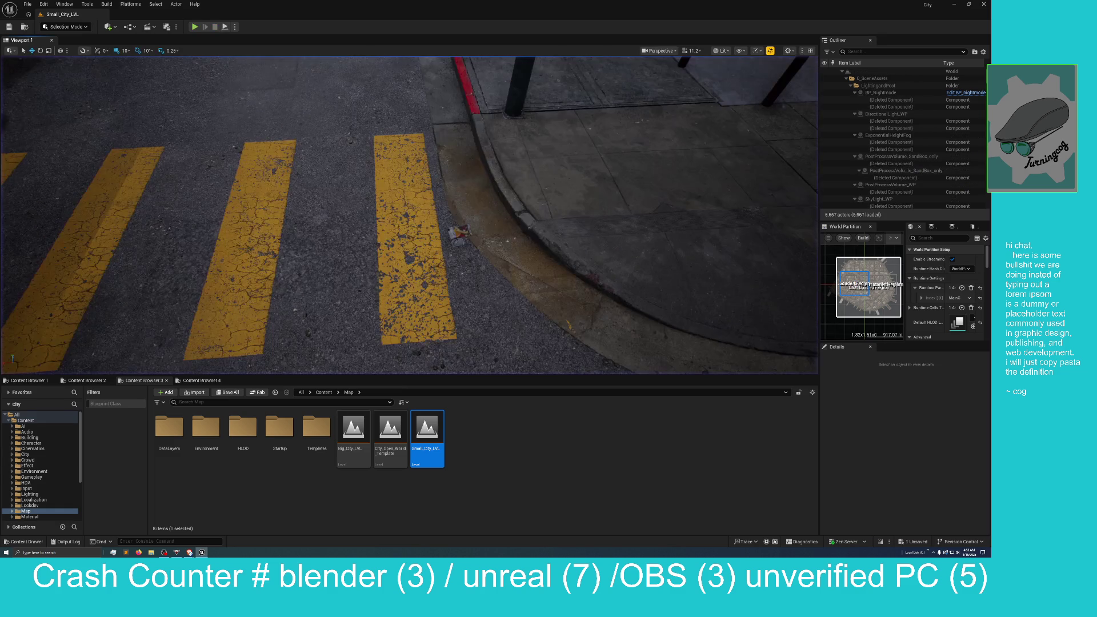
Select the crosswalk decal and nearby ground trash, then pull the camera back along the street
{"action": "right_click", "coordinate": [380, 258]}
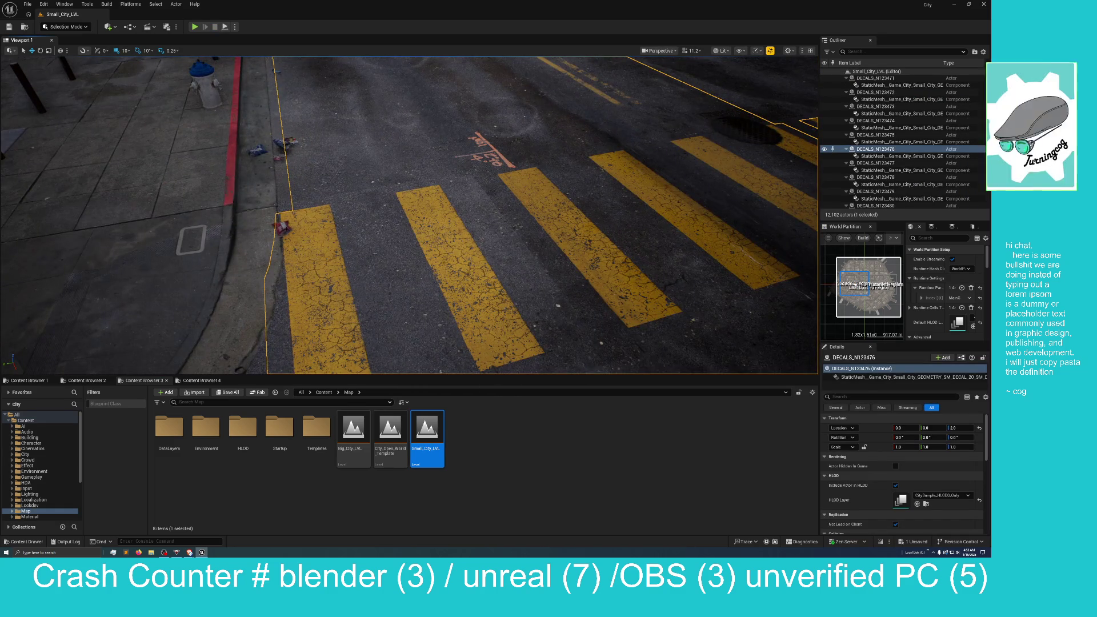
{"action": "left_click", "coordinate": [284, 144]}
{"action": "key", "text": "d"}
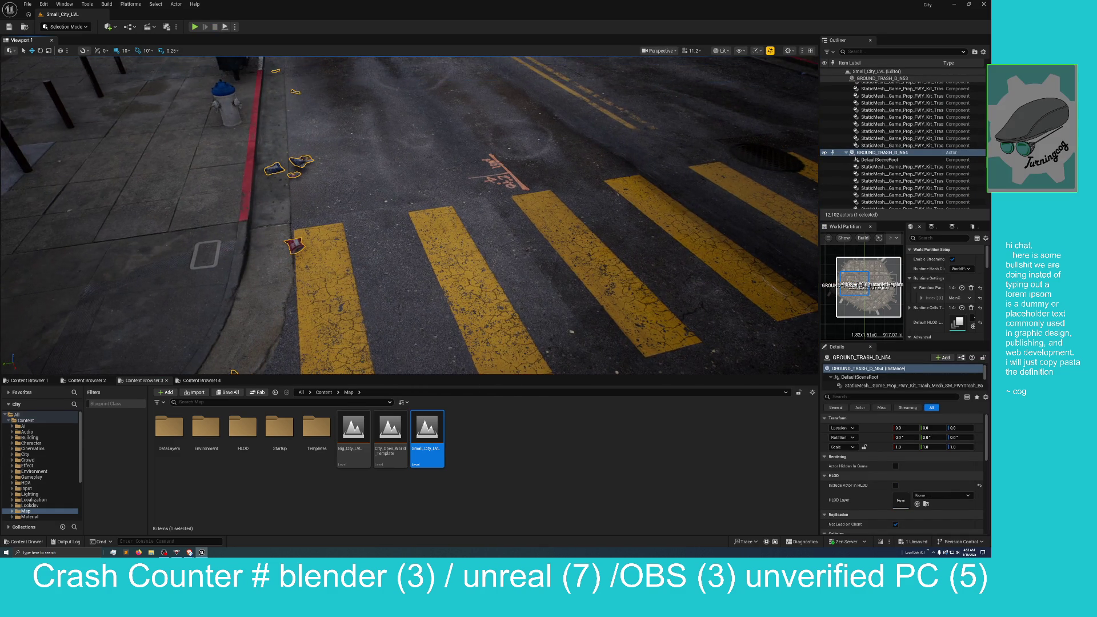
{"action": "key", "text": "s"}
{"action": "scroll", "coordinate": [409, 214], "scroll_direction": "down", "scroll_amount": 3}
Fly down to an asphalt close-up near the parking lines, then switch to the M_Sidewalk material editor
{"action": "key", "text": "w"}
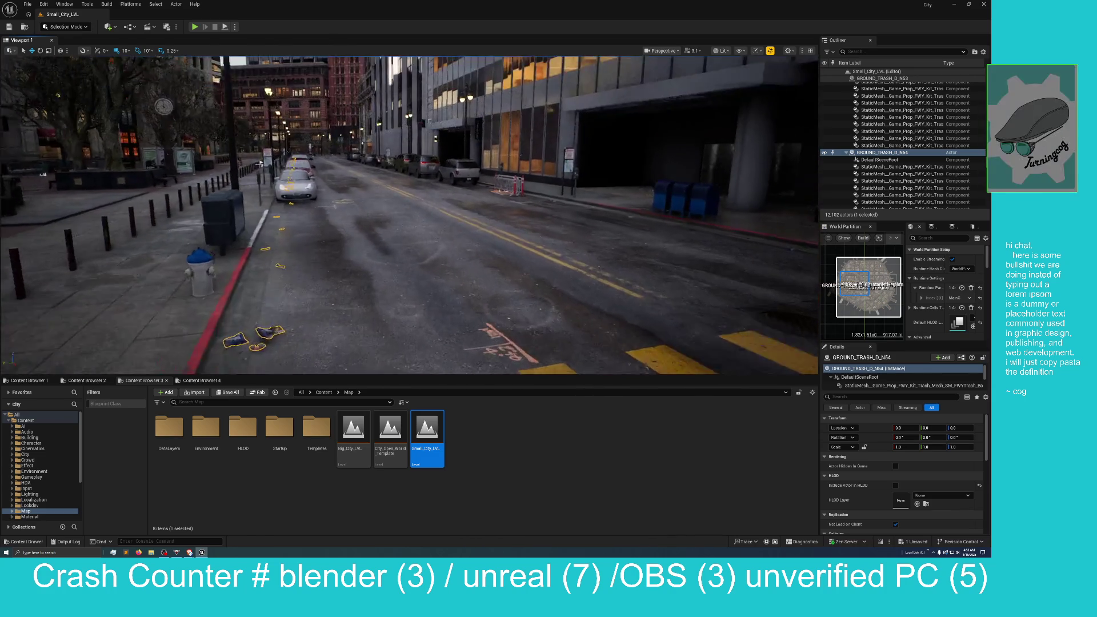
{"action": "scroll", "coordinate": [409, 215], "scroll_direction": "down", "scroll_amount": 2}
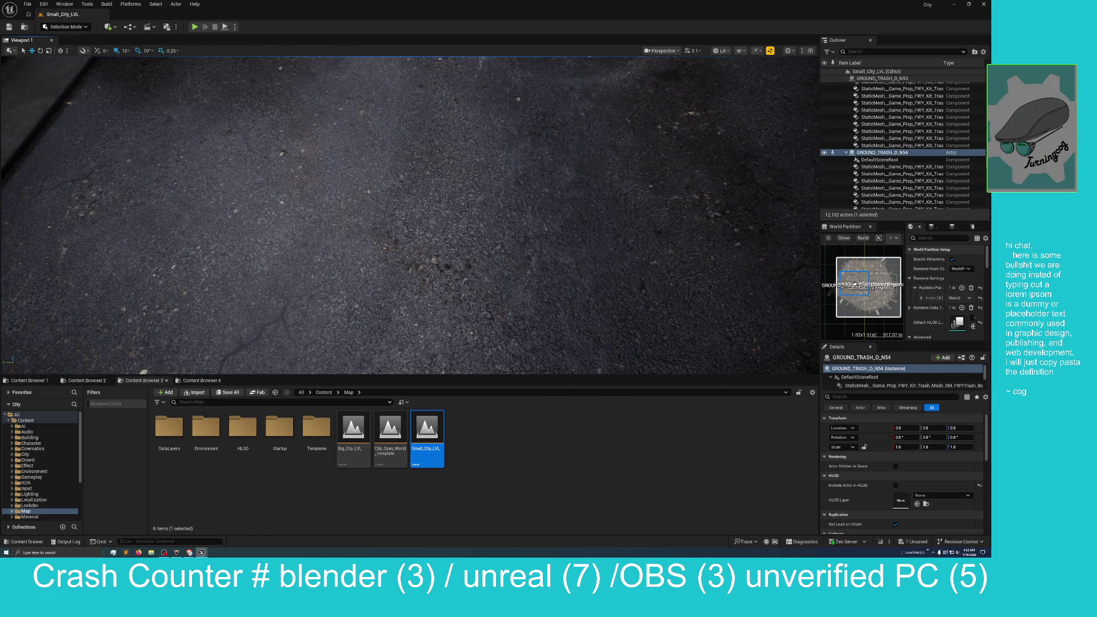
{"action": "key", "text": "a"}
{"action": "scroll", "coordinate": [409, 214], "scroll_direction": "down", "scroll_amount": 1}
{"action": "key", "text": "s"}
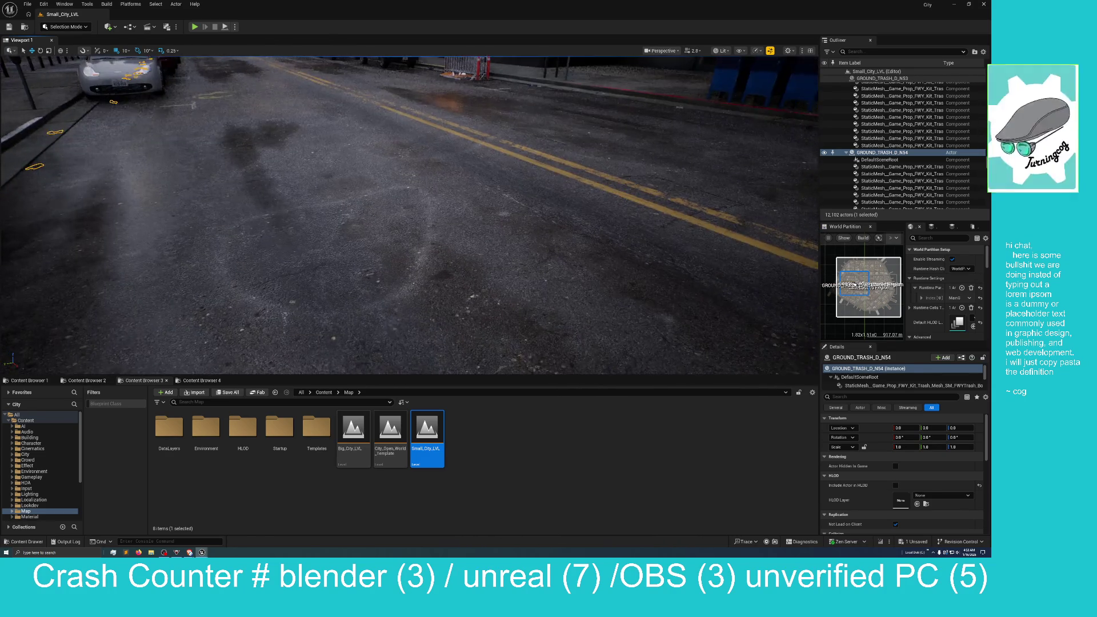
{"action": "key", "text": "w"}
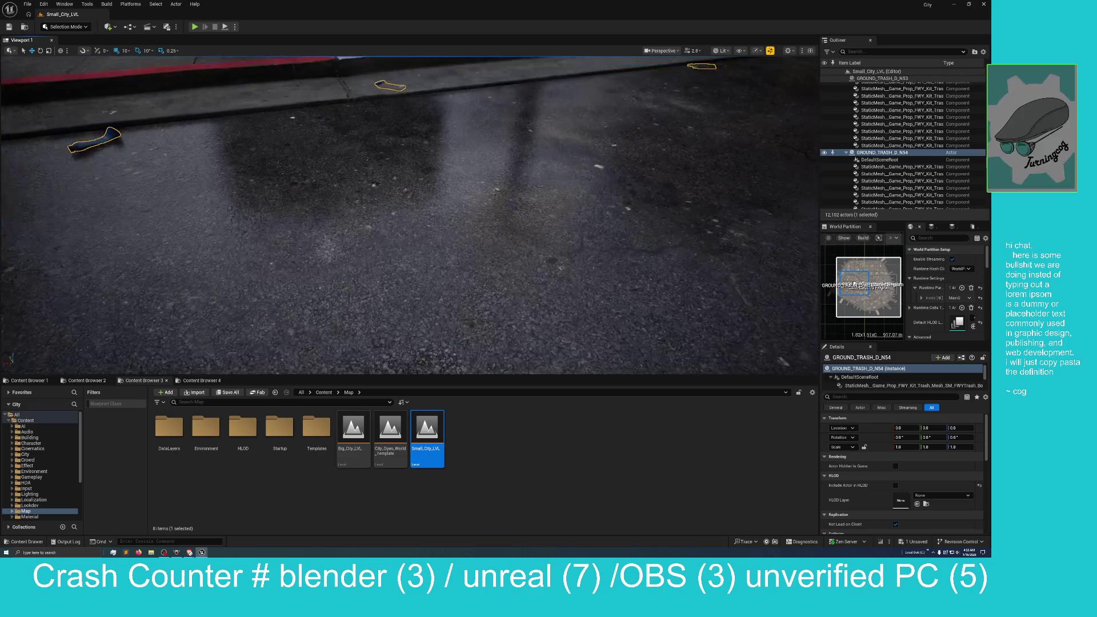
{"action": "key", "text": "w"}
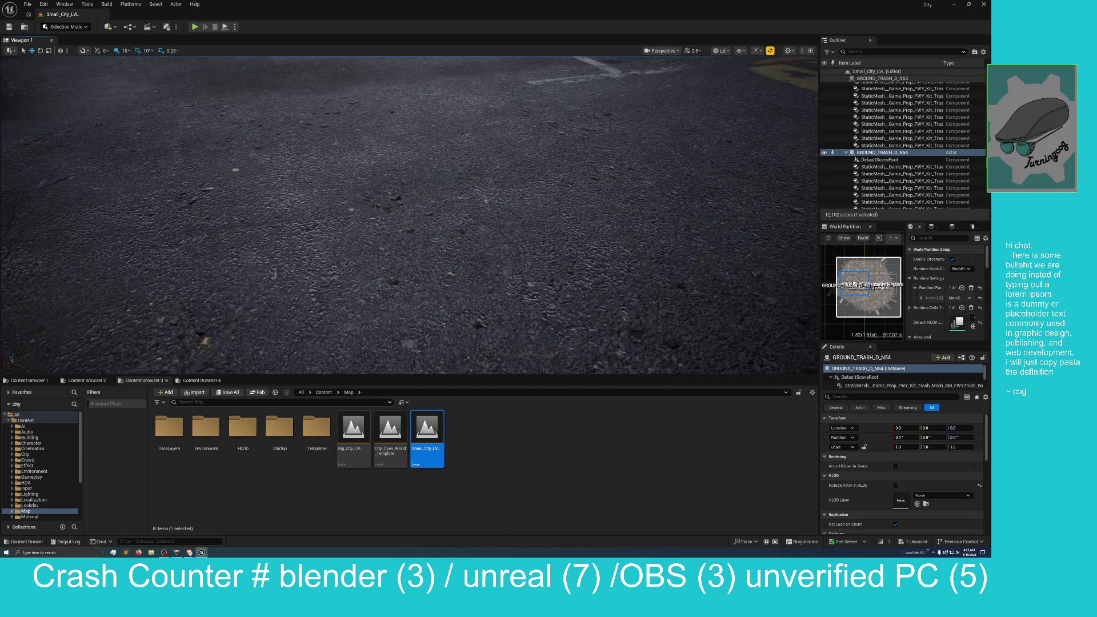
{"action": "key", "text": "alt+Tab"}
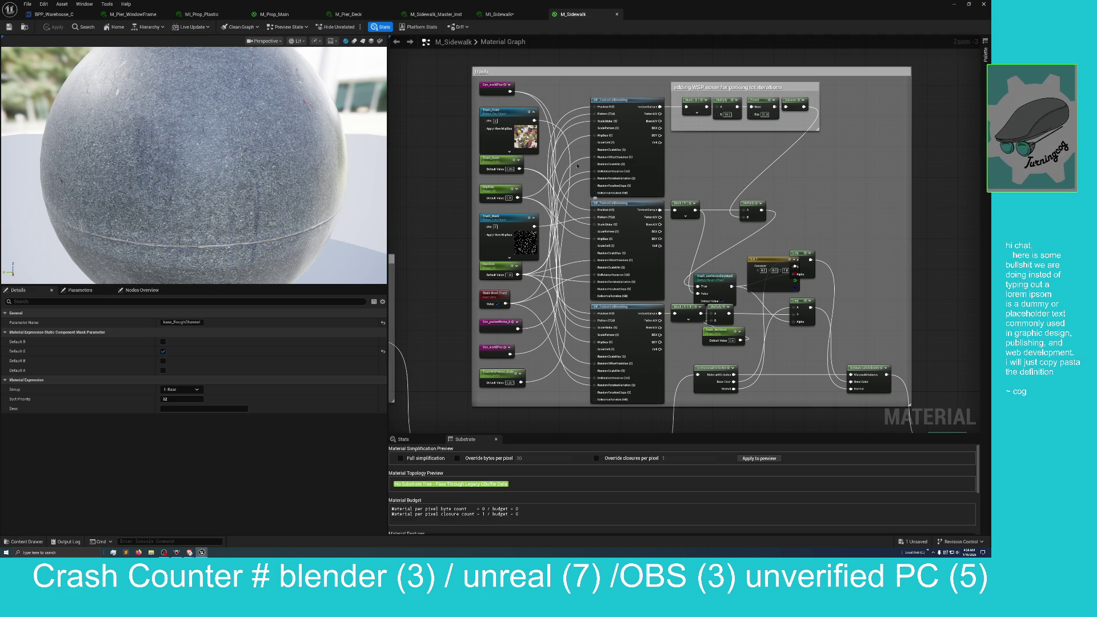
Shrink the M_Sidewalk editor window aside and bring the level editor viewport forward
{"action": "mouse_move", "coordinate": [663, 7]}
{"action": "left_mouse_down"}
{"action": "mouse_move", "coordinate": [643, 17]}
{"action": "mouse_move", "coordinate": [893, 112]}
{"action": "left_mouse_up"}
{"action": "left_click", "coordinate": [894, 112]}
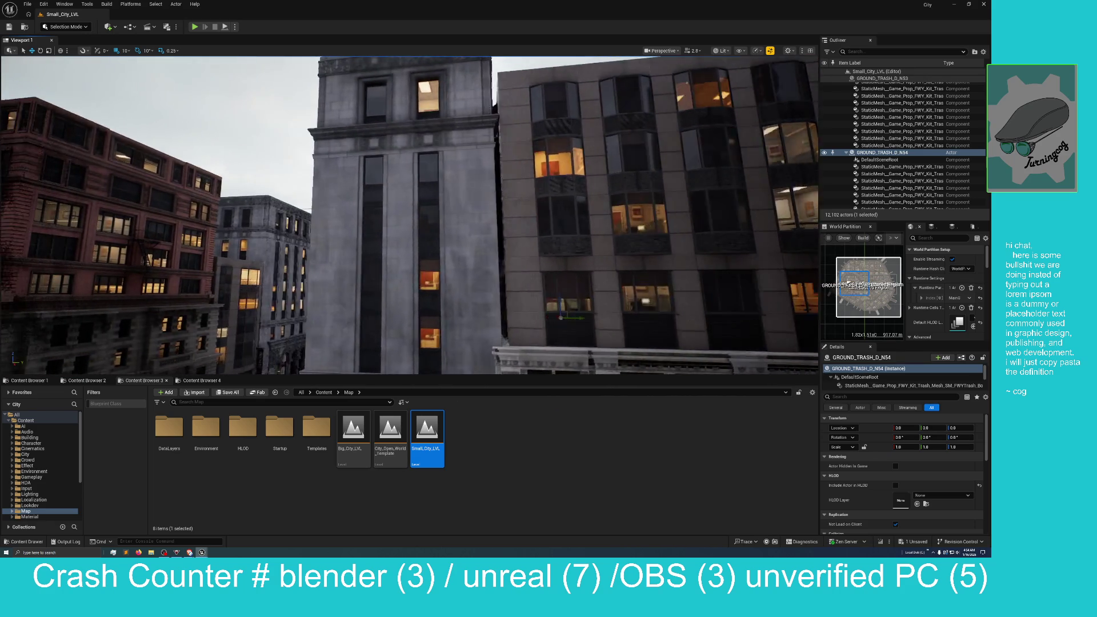
Select the crosswalk decal DECALS_N123474 at the night intersection
{"action": "scroll", "coordinate": [410, 215], "scroll_direction": "up", "scroll_amount": 3}
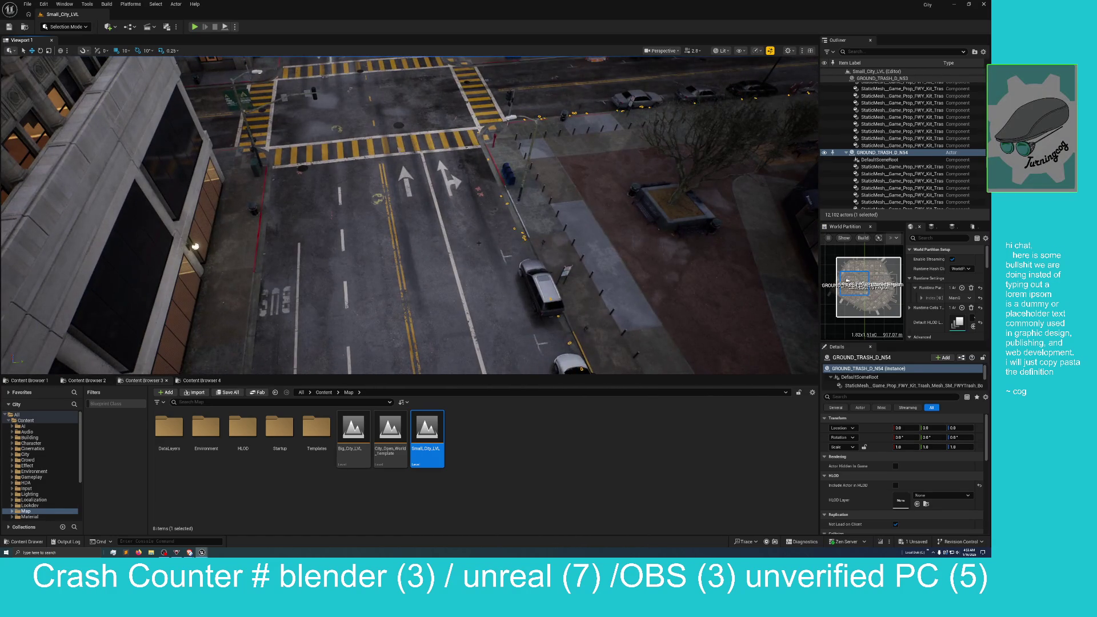
{"action": "left_click", "coordinate": [462, 246]}
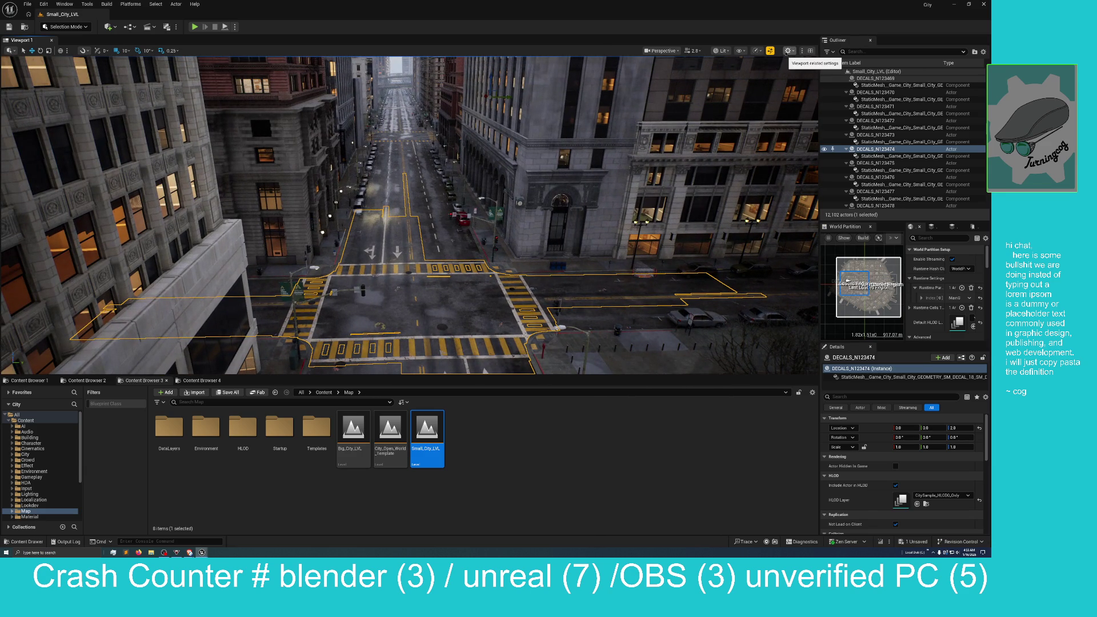
{"action": "left_click", "coordinate": [723, 51]}
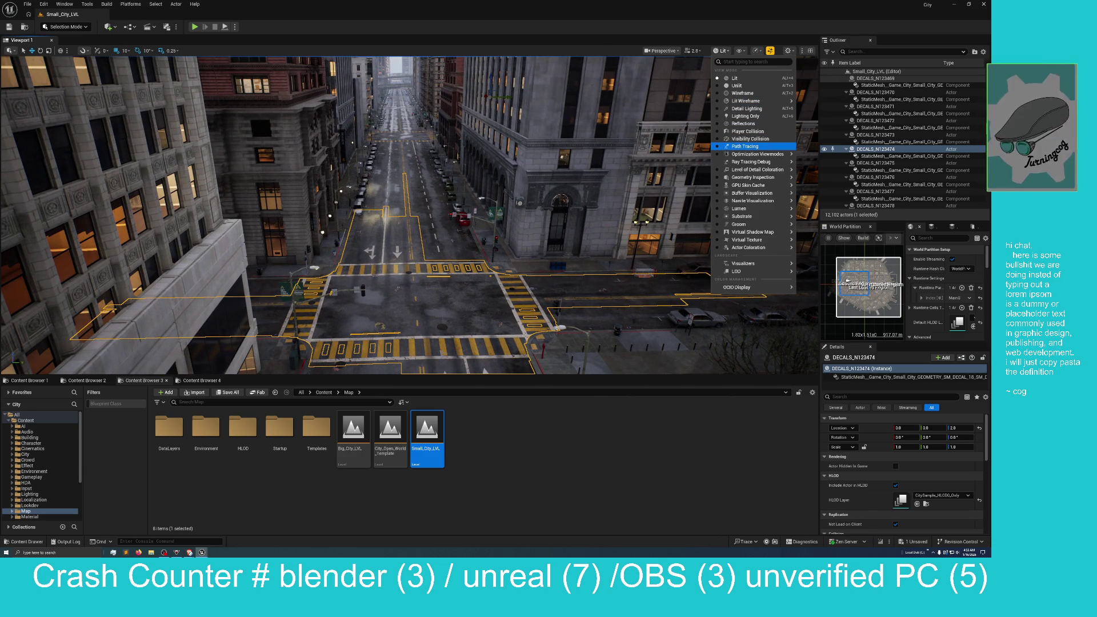
View the city in Lit Wireframe near the right-hand building, then return to Lit shading
{"action": "mouse_move", "coordinate": [727, 178]}
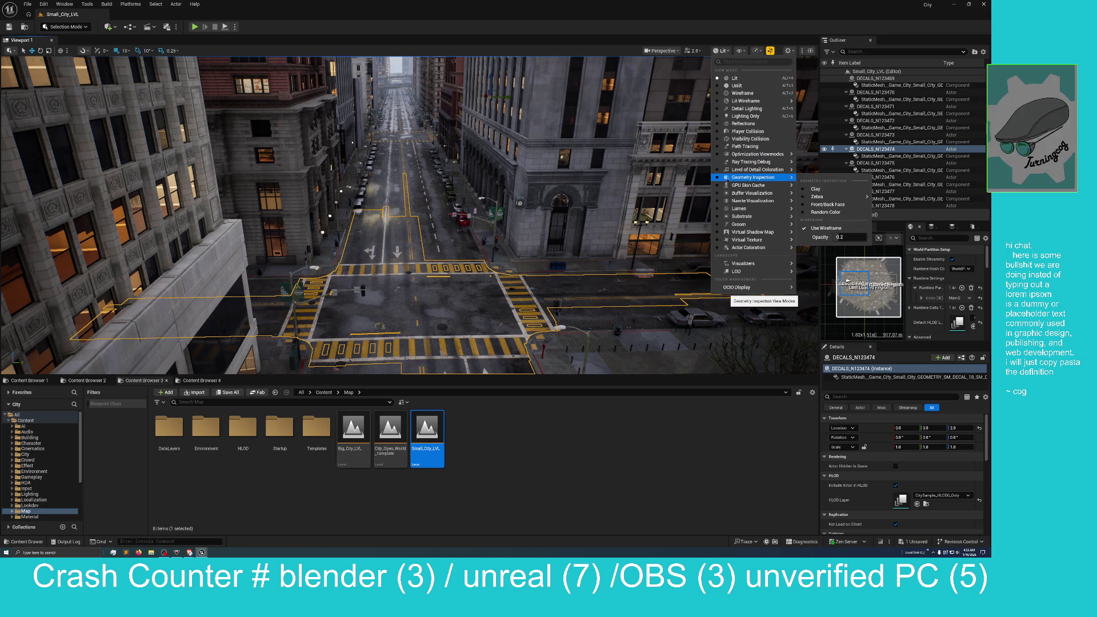
{"action": "mouse_move", "coordinate": [728, 202]}
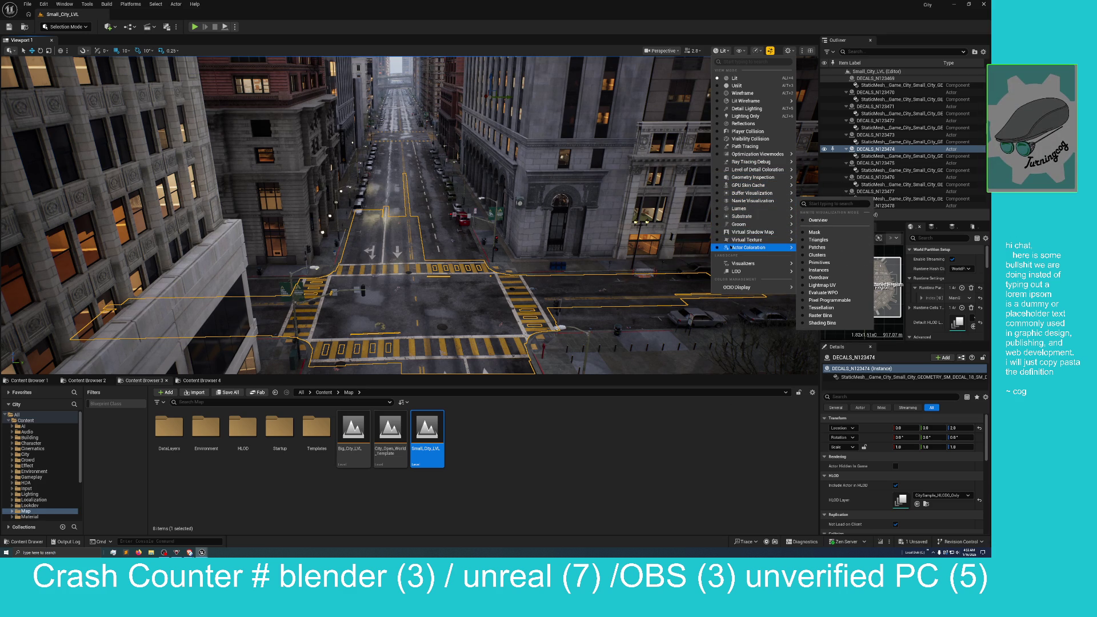
{"action": "mouse_move", "coordinate": [743, 247]}
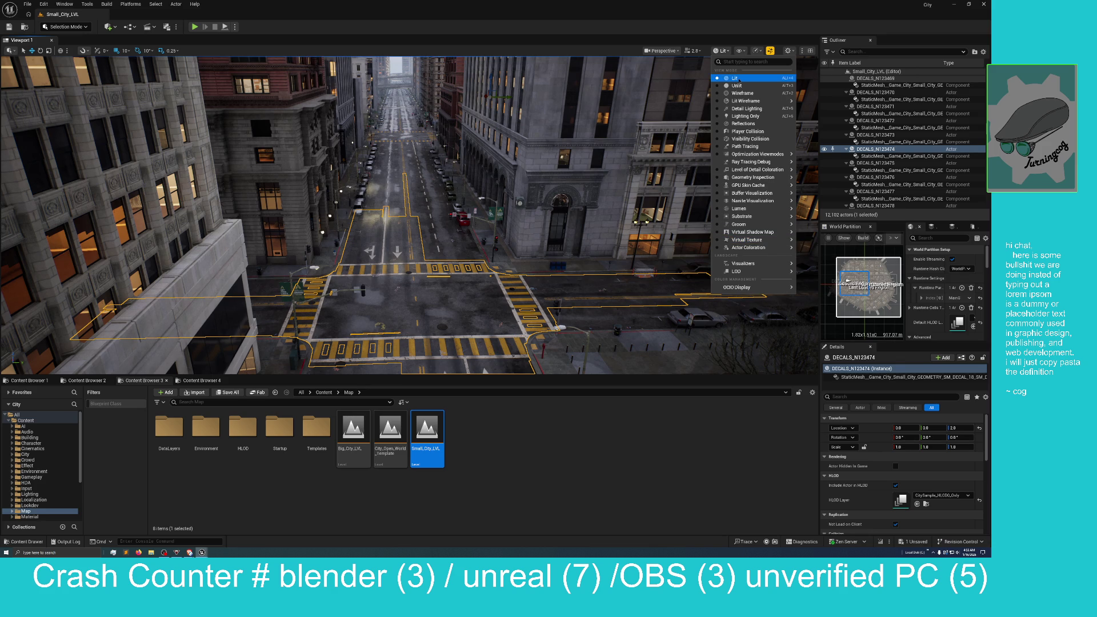
{"action": "left_click", "coordinate": [746, 101]}
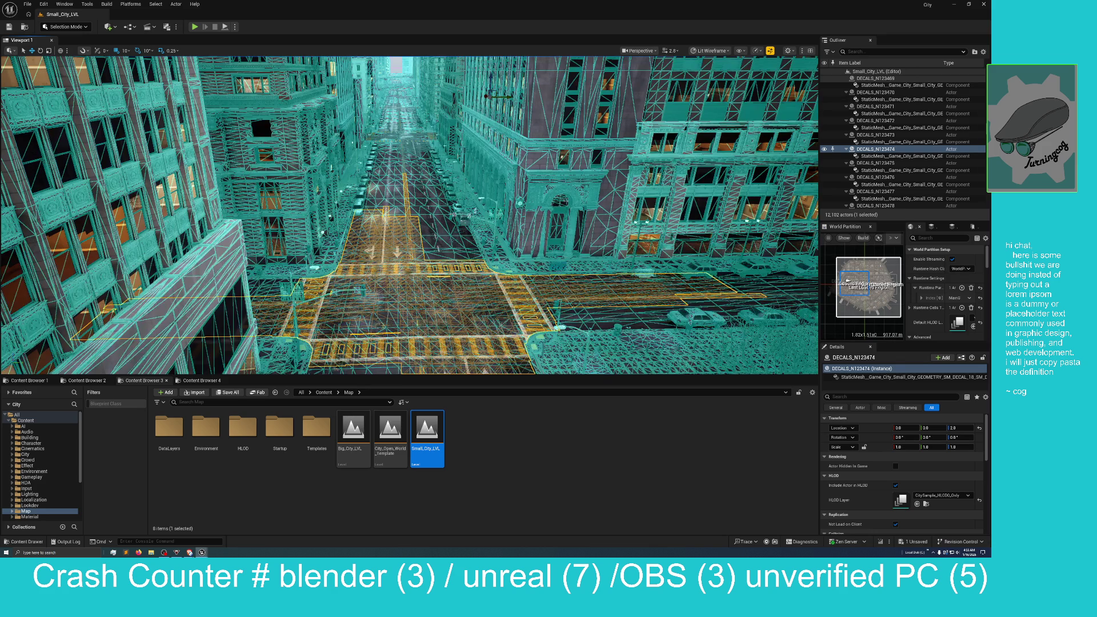
{"action": "mouse_move", "coordinate": [206, 191]}
{"action": "left_mouse_down"}
{"action": "mouse_move", "coordinate": [172, 191]}
{"action": "mouse_move", "coordinate": [185, 171]}
{"action": "left_mouse_up"}
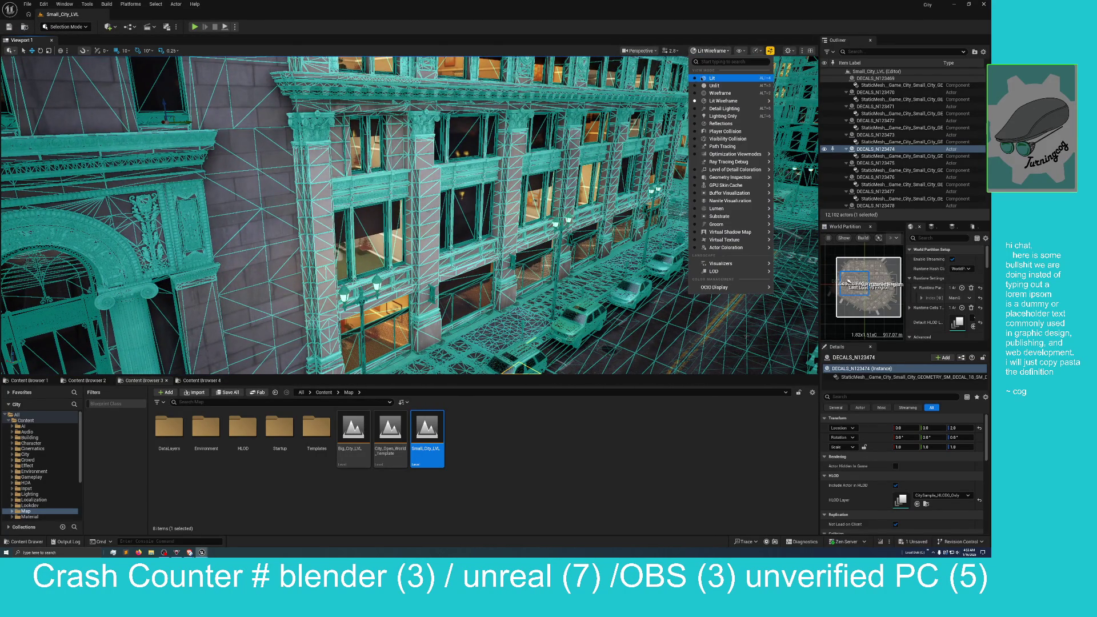
{"action": "key", "text": "alt+4"}
{"action": "left_click_drag", "start_coordinate": [185, 170], "coordinate": [181, 165]}
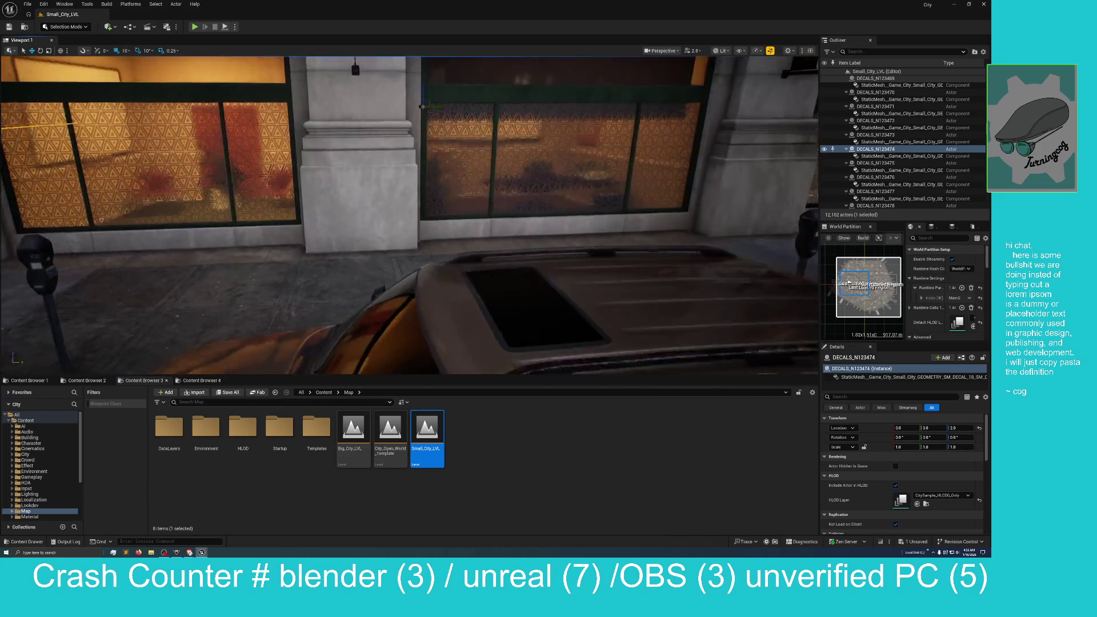
Fly in to the patterned storefront glass, check the sidewalk ground actor's options, then start Play In Editor
{"action": "left_click_drag", "start_coordinate": [180, 165], "coordinate": [181, 166]}
{"action": "scroll", "coordinate": [180, 165], "scroll_direction": "down", "scroll_amount": 2}
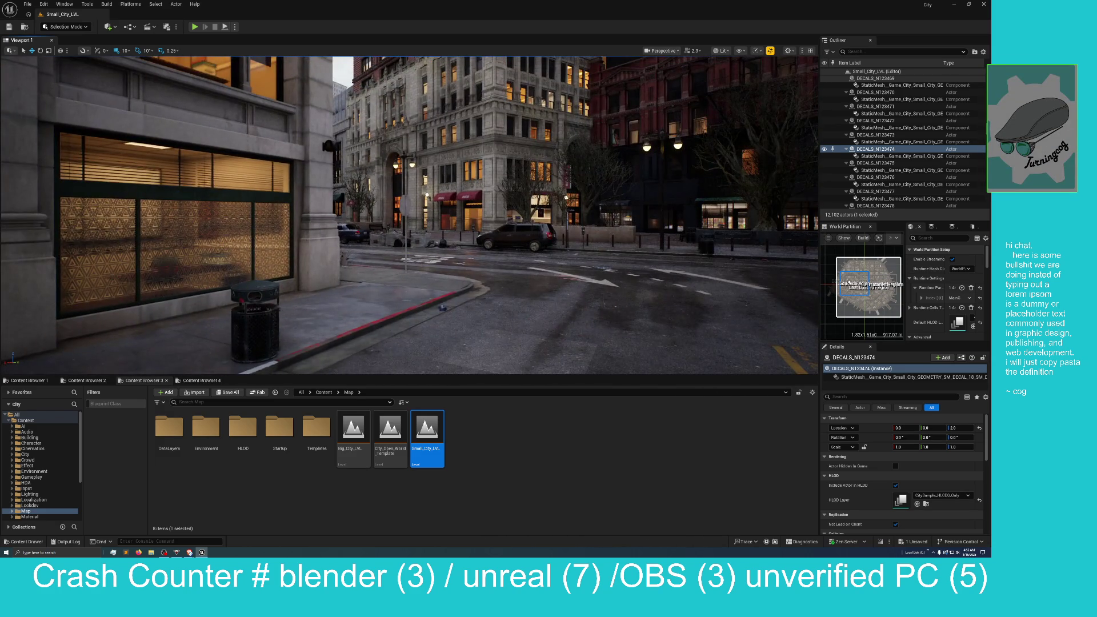
{"action": "left_click_drag", "start_coordinate": [180, 166], "coordinate": [180, 166]}
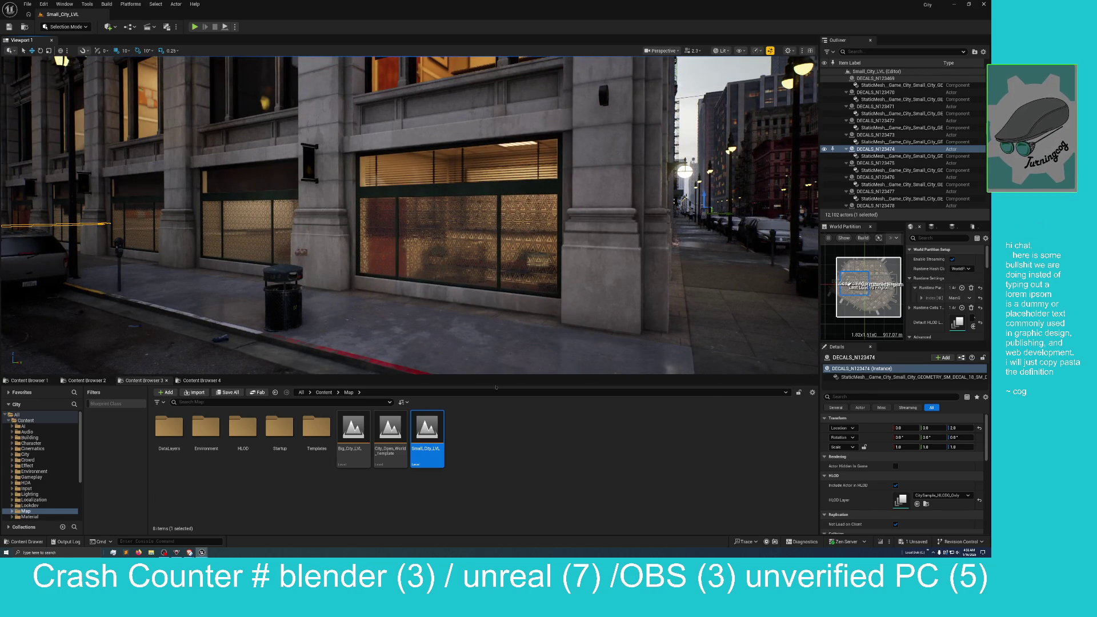
{"action": "right_click", "coordinate": [449, 329]}
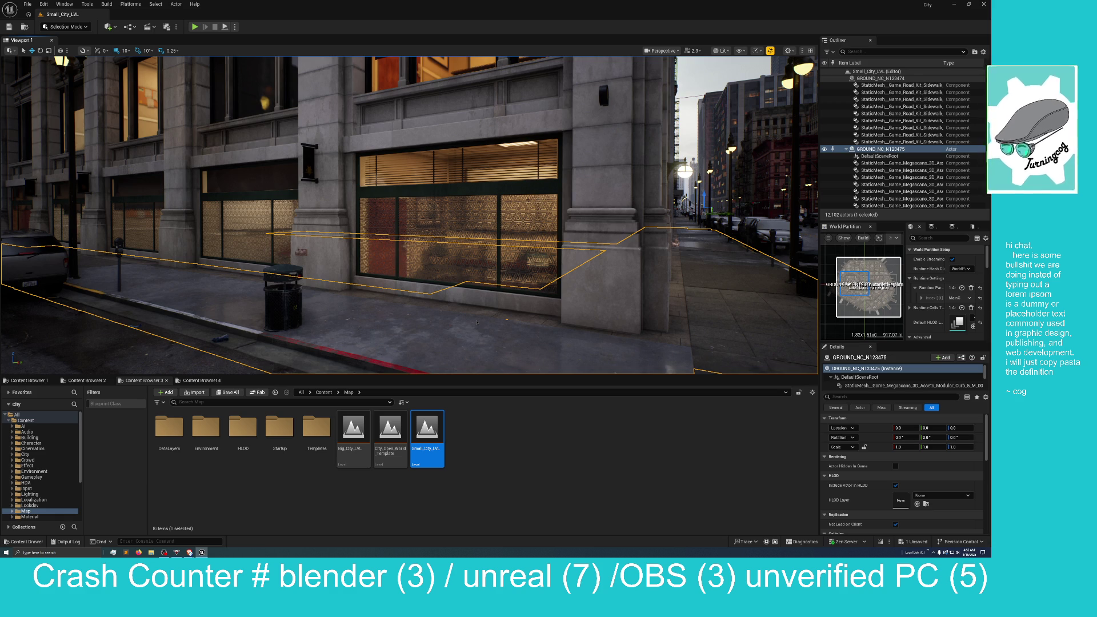
{"action": "key", "text": "alt+p"}
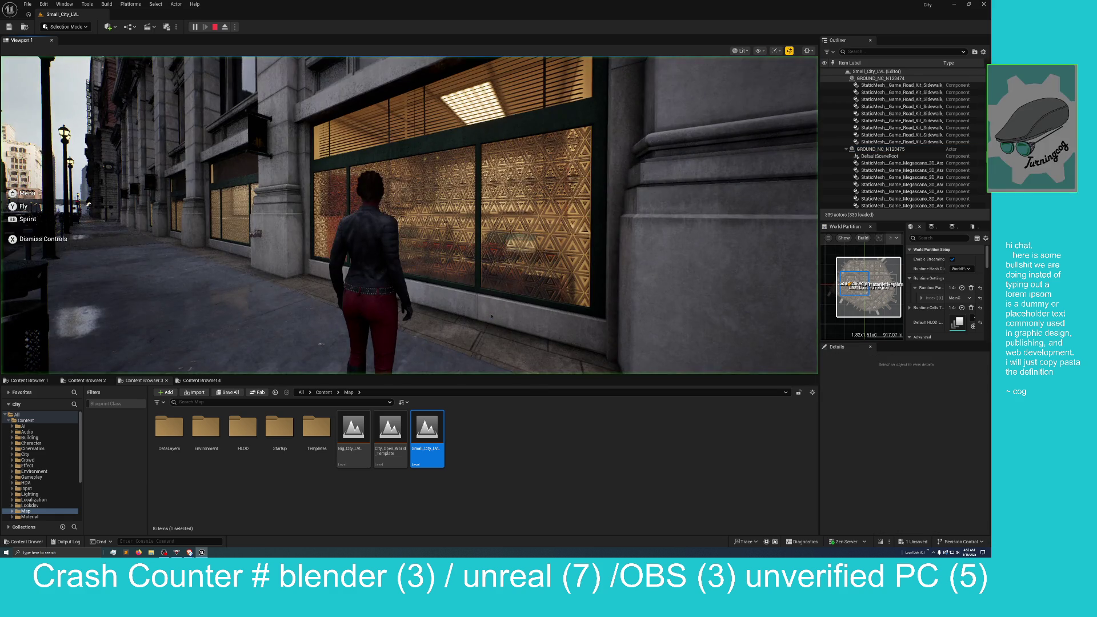
Walk, then run, the character along the sidewalk past the patterned storefront windows
{"action": "left_click", "coordinate": [492, 316]}
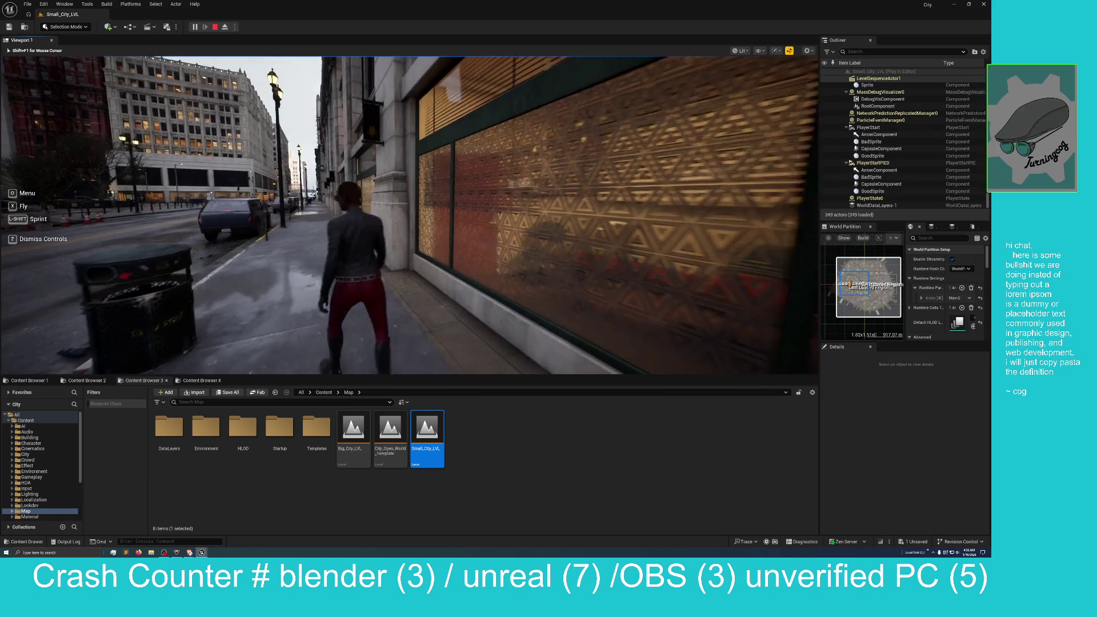
{"action": "key", "text": "w"}
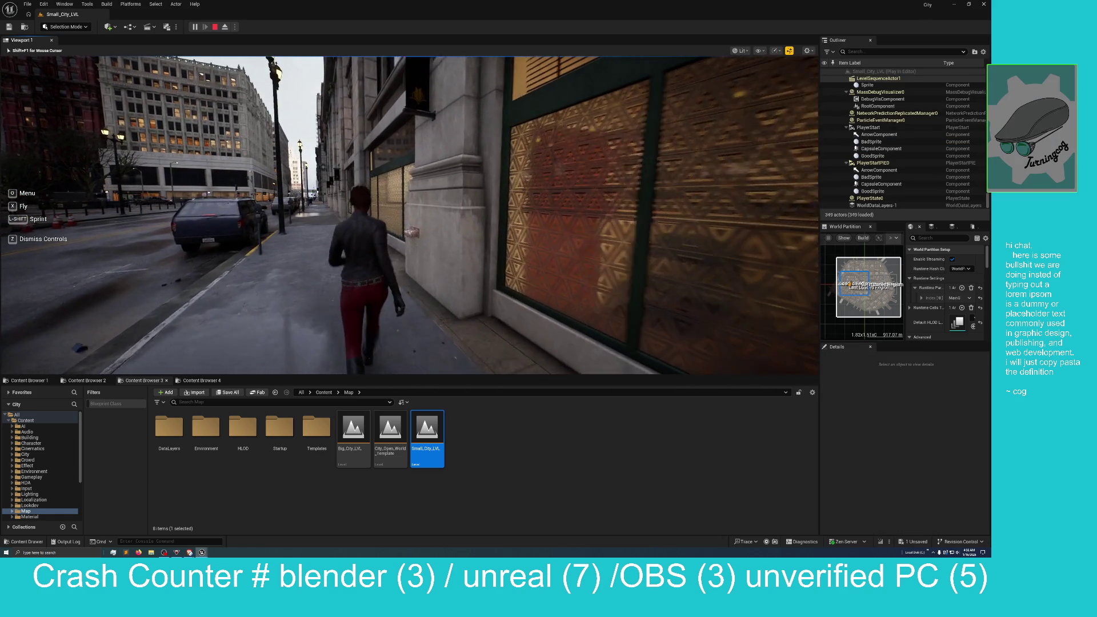
{"action": "key", "text": "w"}
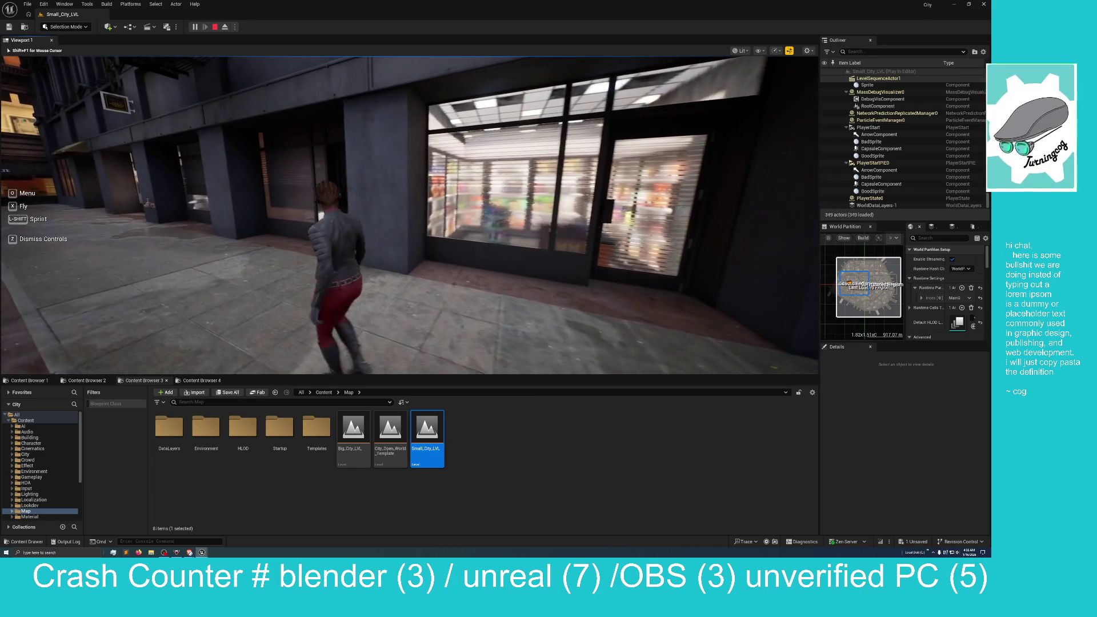
{"action": "key", "text": "w"}
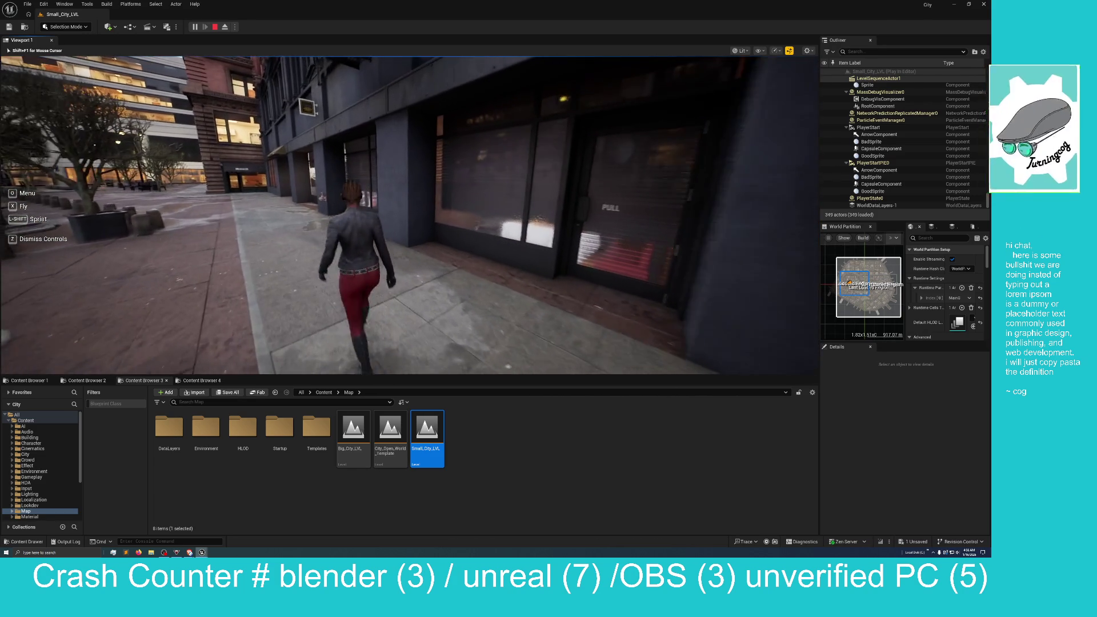
{"action": "key", "text": "w"}
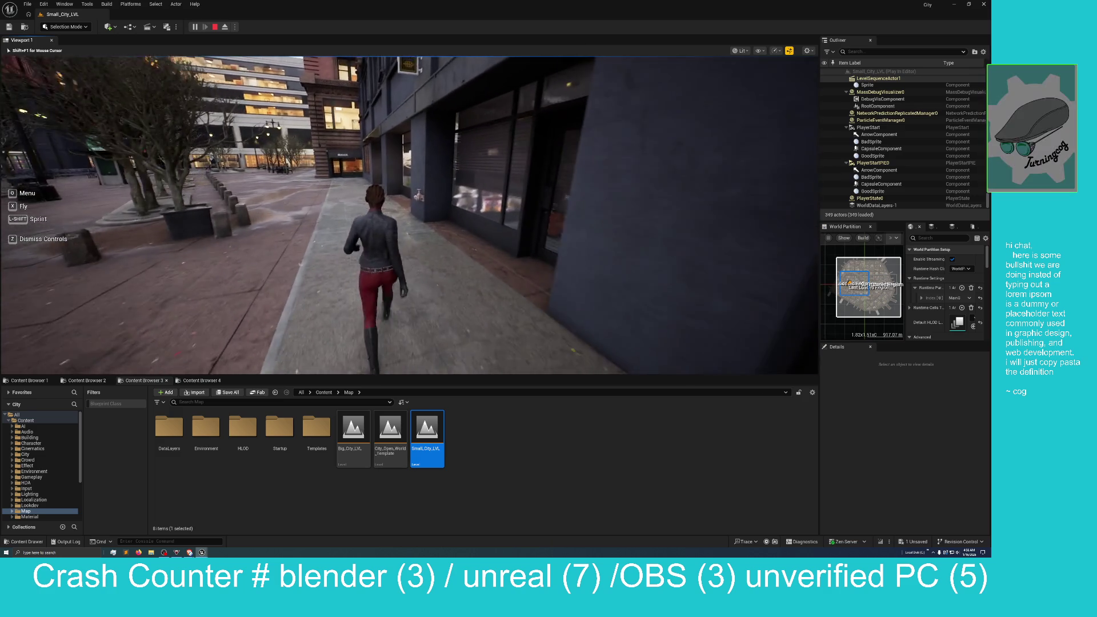
{"action": "key", "text": "w"}
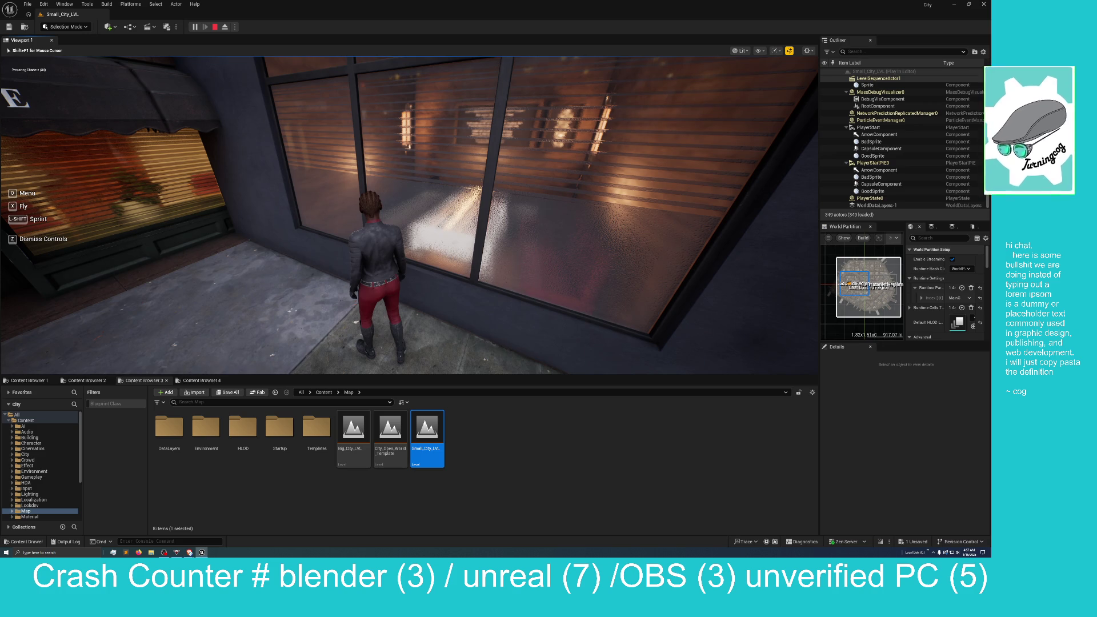
Run past the BRASALTE corner, across the plaza by Fenica Bank, then stop playing
{"action": "key", "text": "w"}
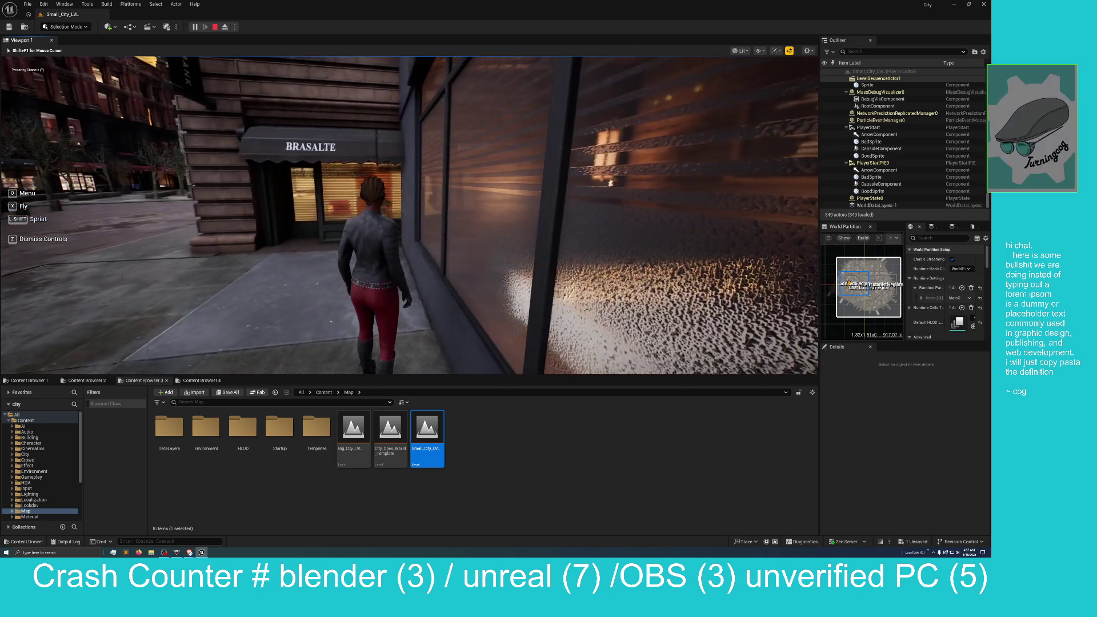
{"action": "key", "text": "w"}
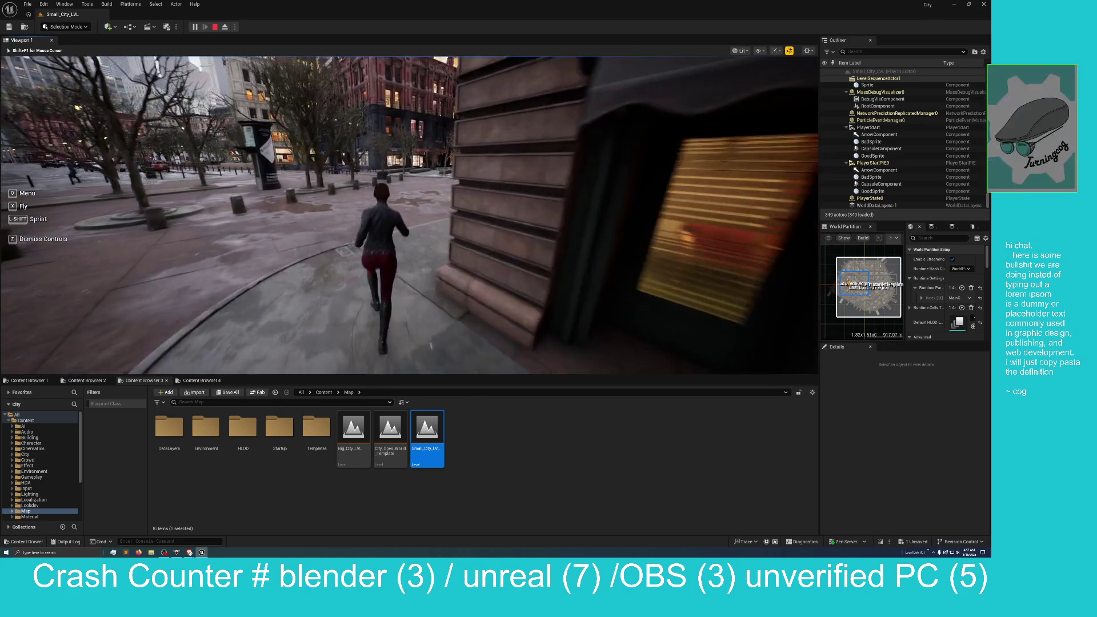
{"action": "key", "text": "w"}
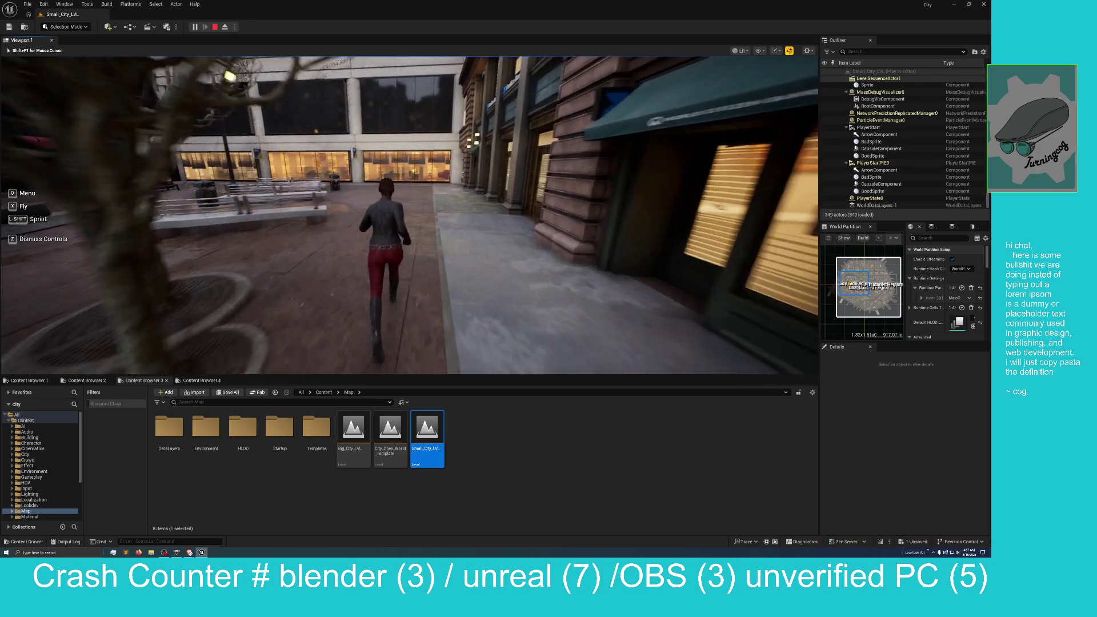
{"action": "key", "text": "w"}
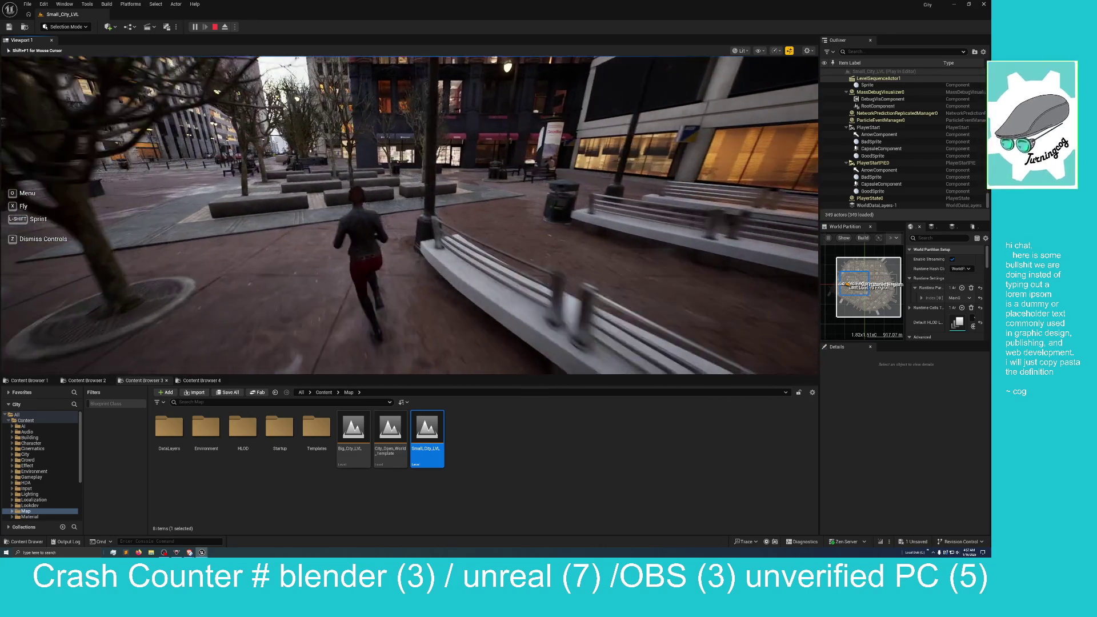
{"action": "key", "text": "w"}
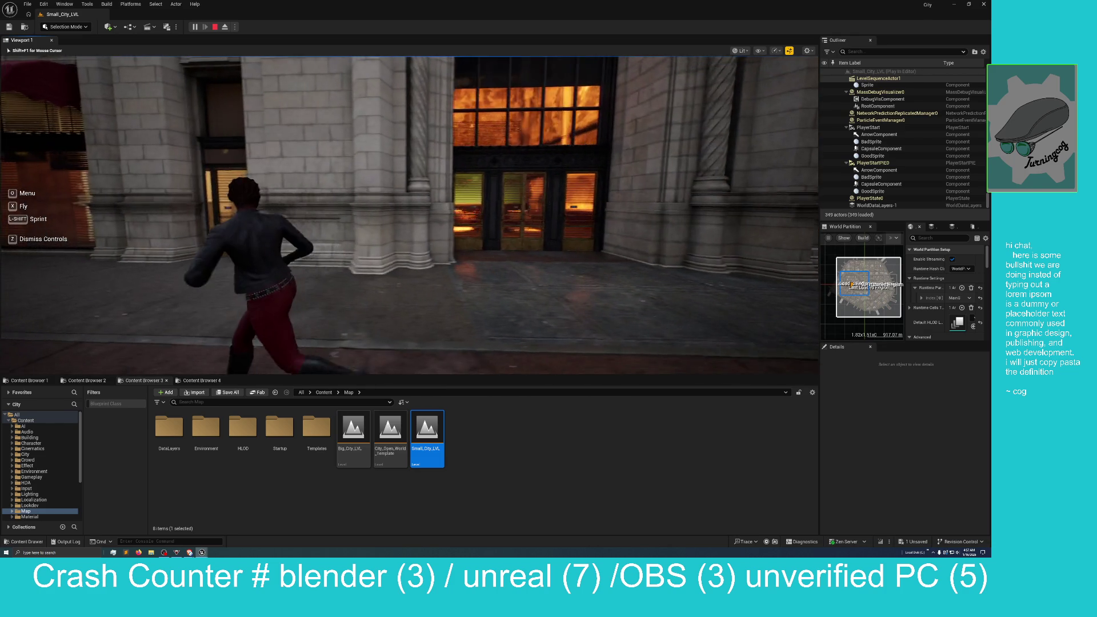
{"action": "key", "text": "w"}
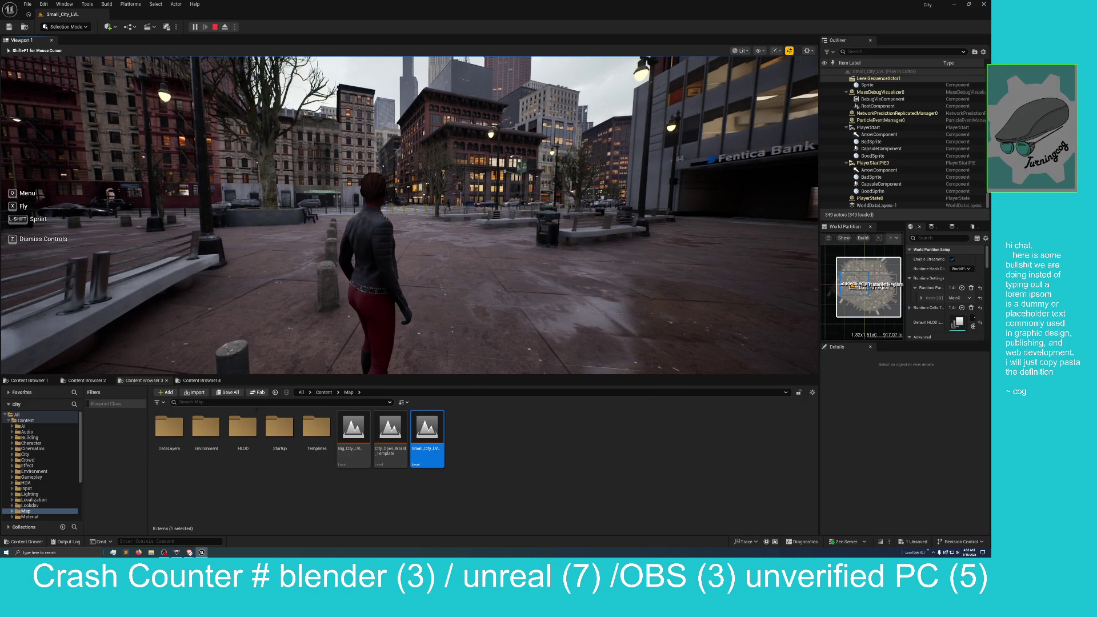
{"action": "key", "text": "Escape"}
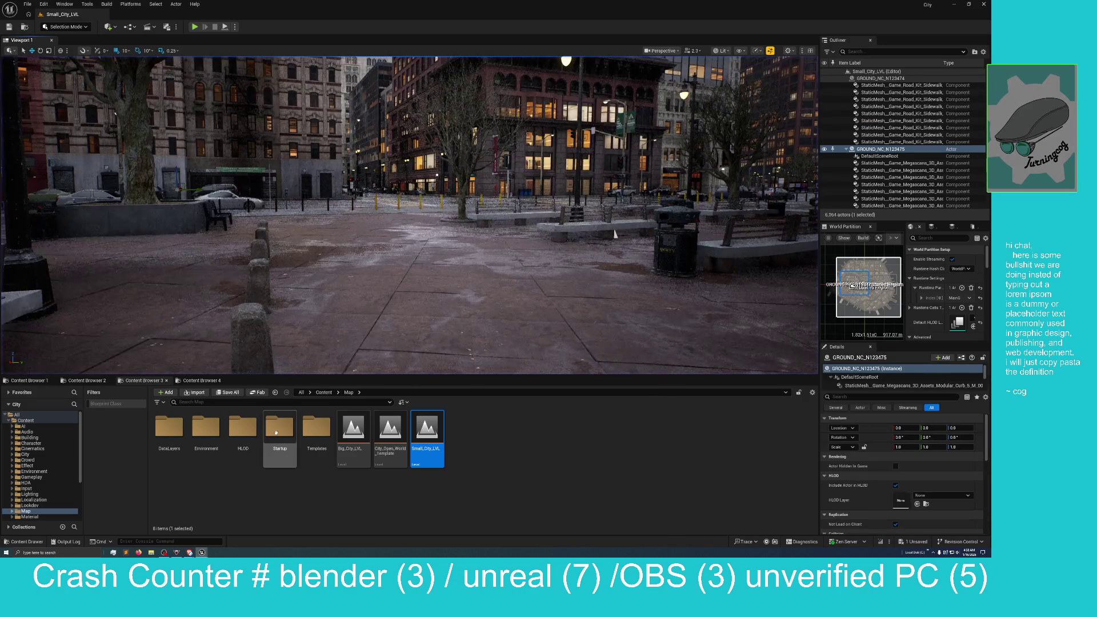
Load the Startup map from the Startup folder, choosing Don't Save for the MI_Sidewalk changes
{"action": "double_click", "coordinate": [279, 428]}
{"action": "left_click", "coordinate": [169, 434]}
{"action": "double_click", "coordinate": [170, 434]}
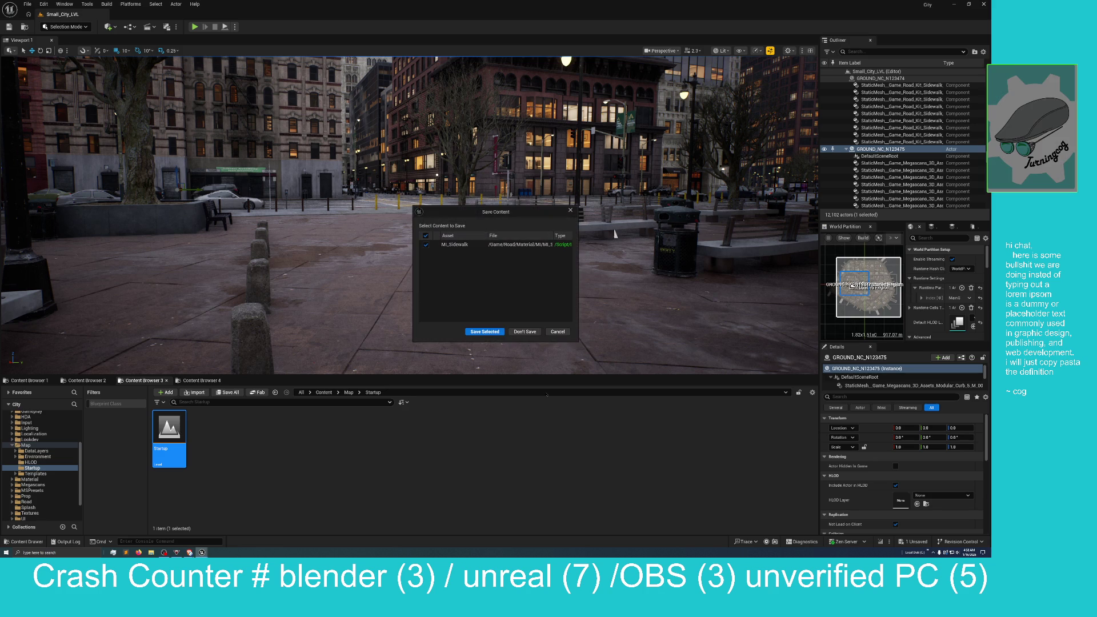
{"action": "left_click", "coordinate": [525, 333]}
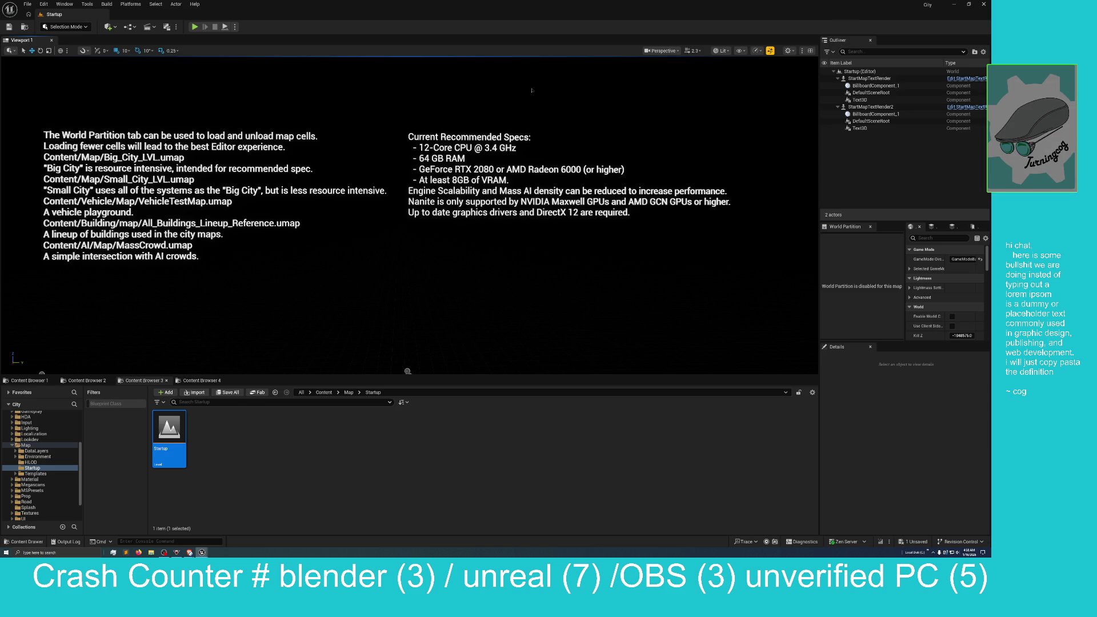
Reopen Small_City_LVL from the Map folder without saving, then bring the editor forward and reframe the street
{"action": "left_click", "coordinate": [349, 392]}
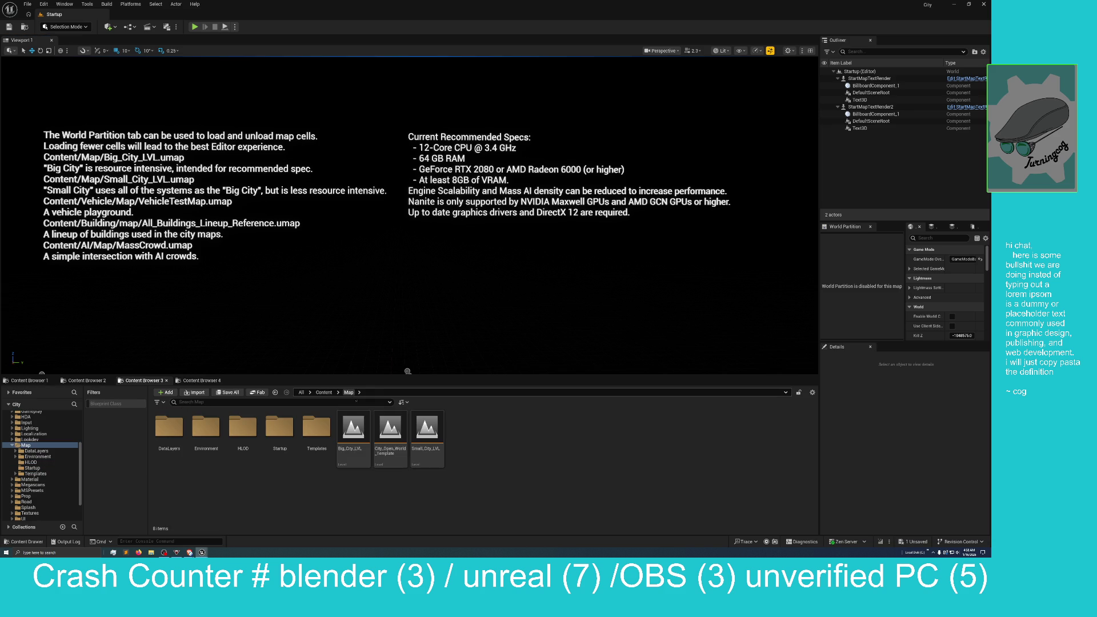
{"action": "double_click", "coordinate": [427, 432]}
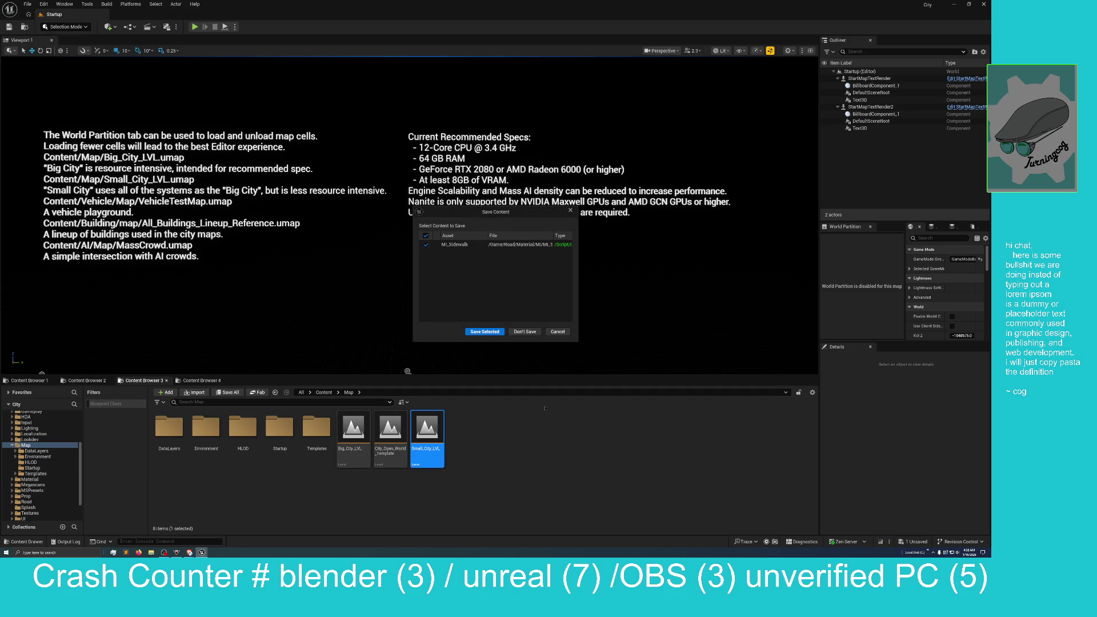
{"action": "left_click", "coordinate": [531, 332]}
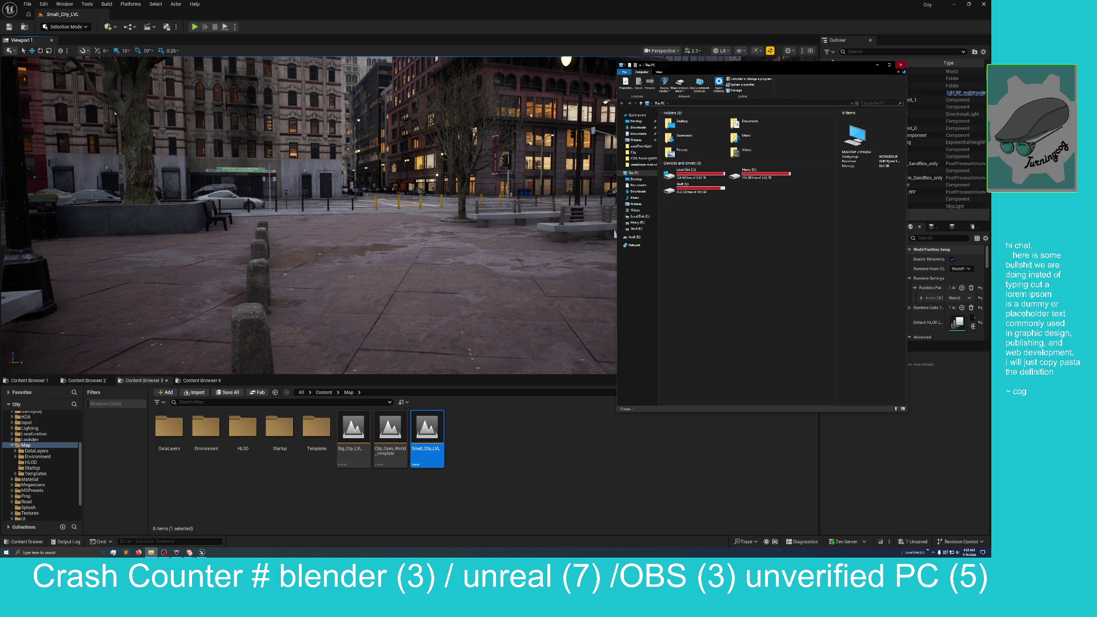
{"action": "left_click", "coordinate": [614, 233]}
{"action": "left_click_drag", "start_coordinate": [614, 233], "coordinate": [530, 273]}
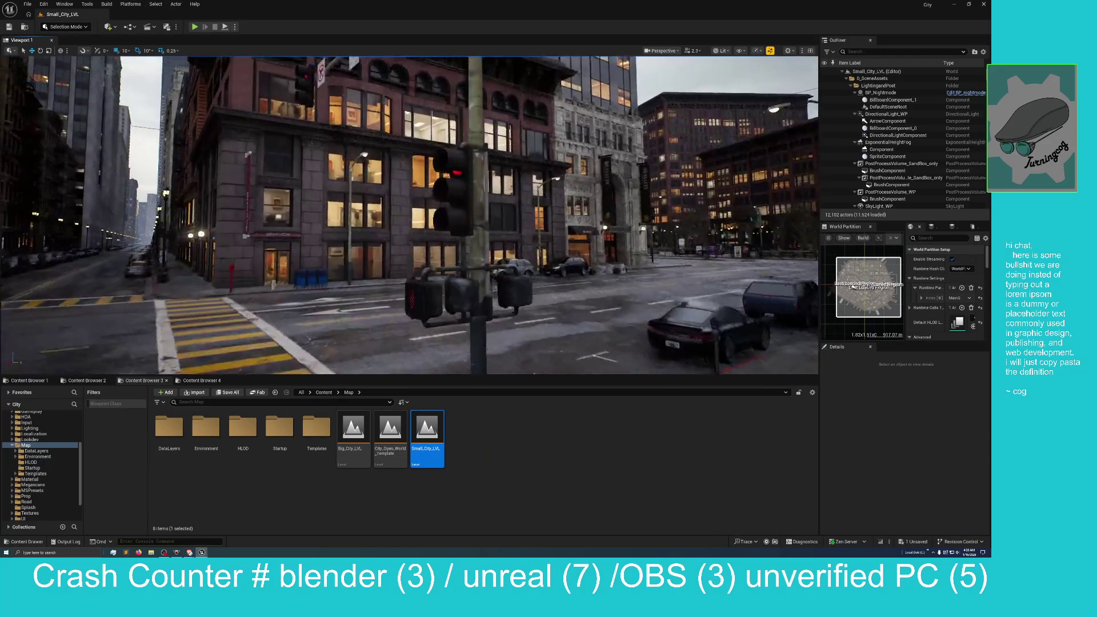
Fly down the street to the wet road intersection and open the Lit view-mode menu
{"action": "left_click_drag", "start_coordinate": [531, 272], "coordinate": [491, 252]}
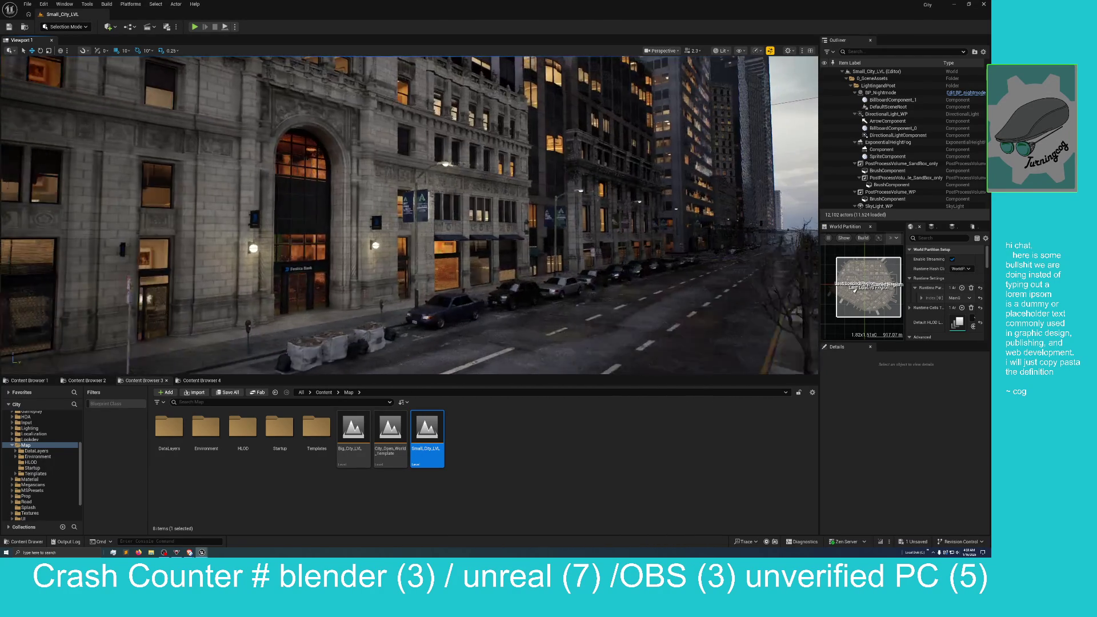
{"action": "mouse_move", "coordinate": [491, 251]}
{"action": "left_mouse_down"}
{"action": "mouse_move", "coordinate": [445, 206]}
{"action": "mouse_move", "coordinate": [446, 251]}
{"action": "mouse_move", "coordinate": [457, 251]}
{"action": "mouse_move", "coordinate": [400, 251]}
{"action": "mouse_move", "coordinate": [560, 251]}
{"action": "left_mouse_up"}
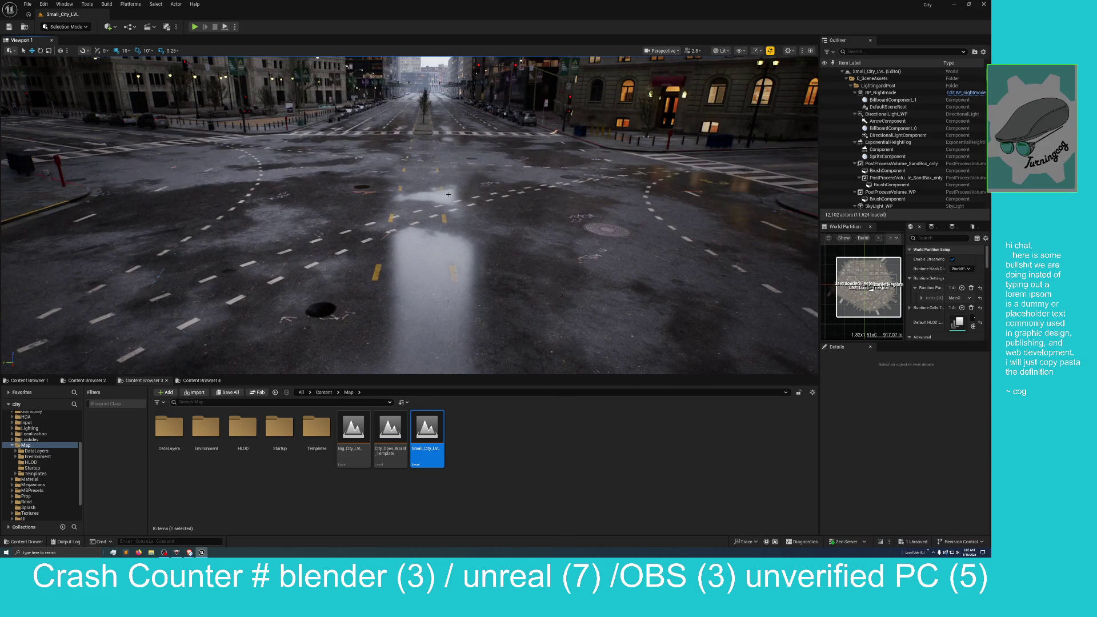
{"action": "left_click", "coordinate": [720, 50]}
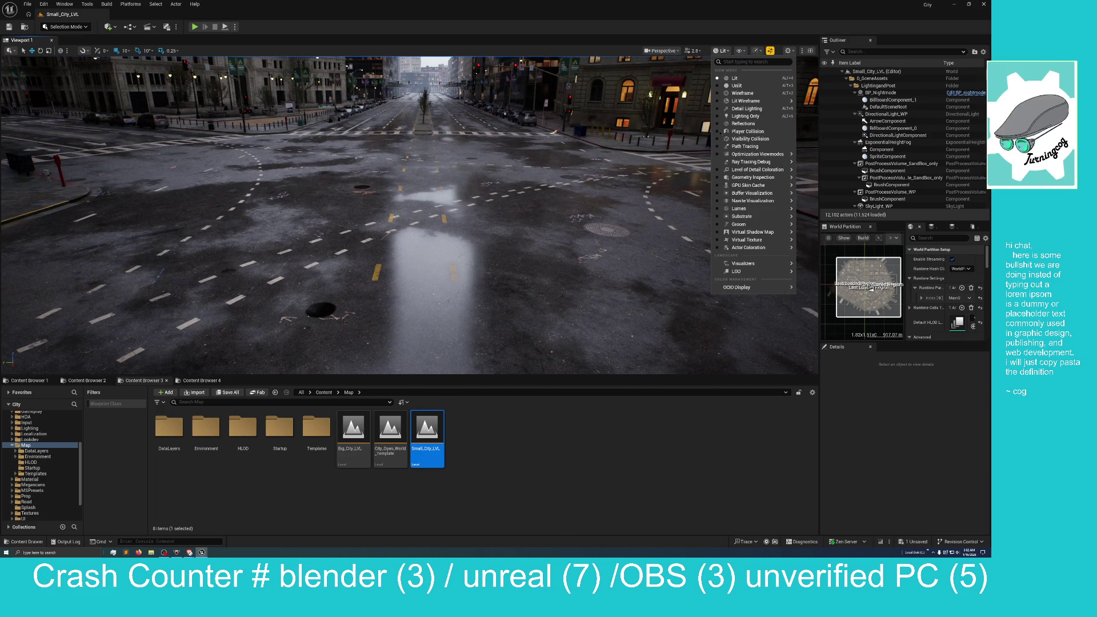
Switch the viewport to Lumen Overview, then to the Buffer Visualization Overview grid
{"action": "mouse_move", "coordinate": [754, 209]}
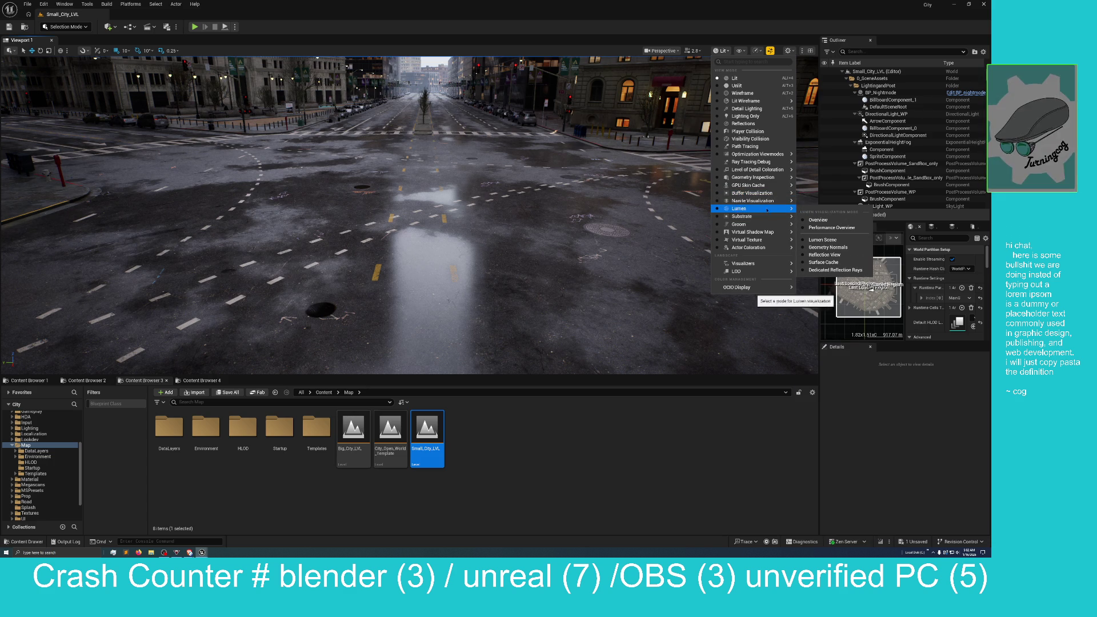
{"action": "left_click", "coordinate": [810, 221]}
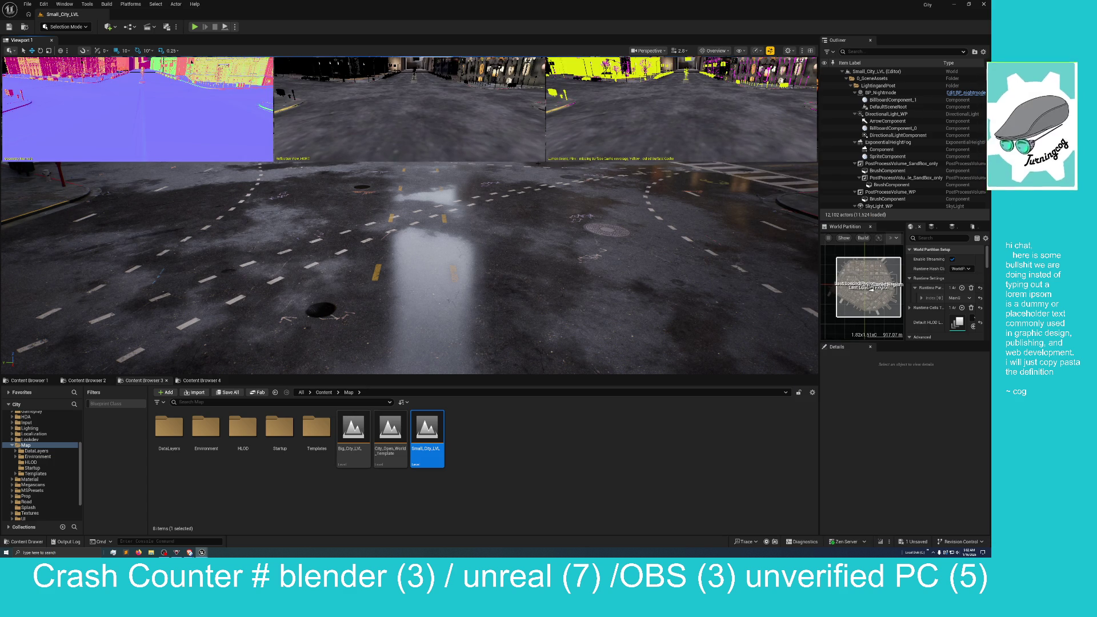
{"action": "left_click", "coordinate": [714, 50]}
{"action": "mouse_move", "coordinate": [721, 208]}
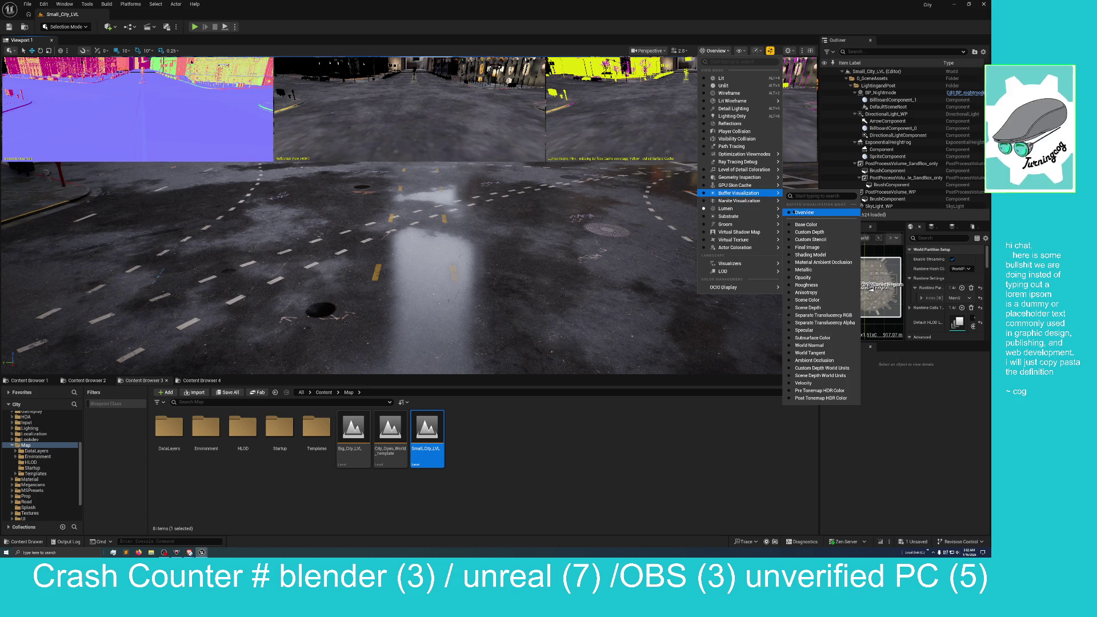
{"action": "left_click", "coordinate": [794, 212]}
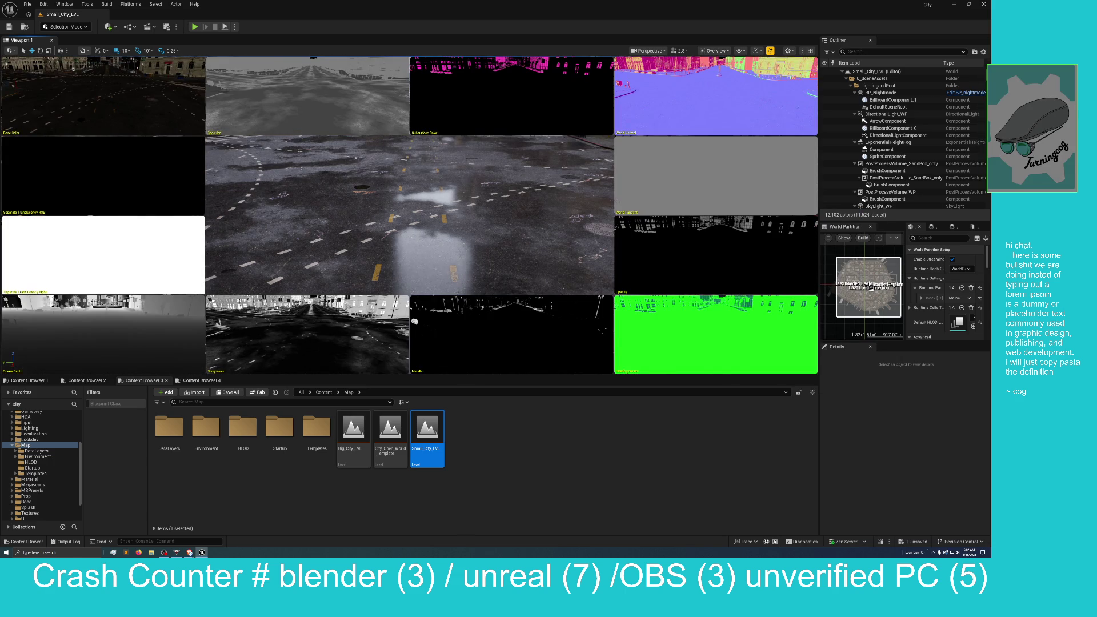
Look up among the skyscrapers, then open Content > Map > Environment to show its two subfolders
{"action": "mouse_move", "coordinate": [557, 196]}
{"action": "left_mouse_down"}
{"action": "mouse_move", "coordinate": [542, 123]}
{"action": "mouse_move", "coordinate": [541, 154]}
{"action": "mouse_move", "coordinate": [523, 148]}
{"action": "left_mouse_up"}
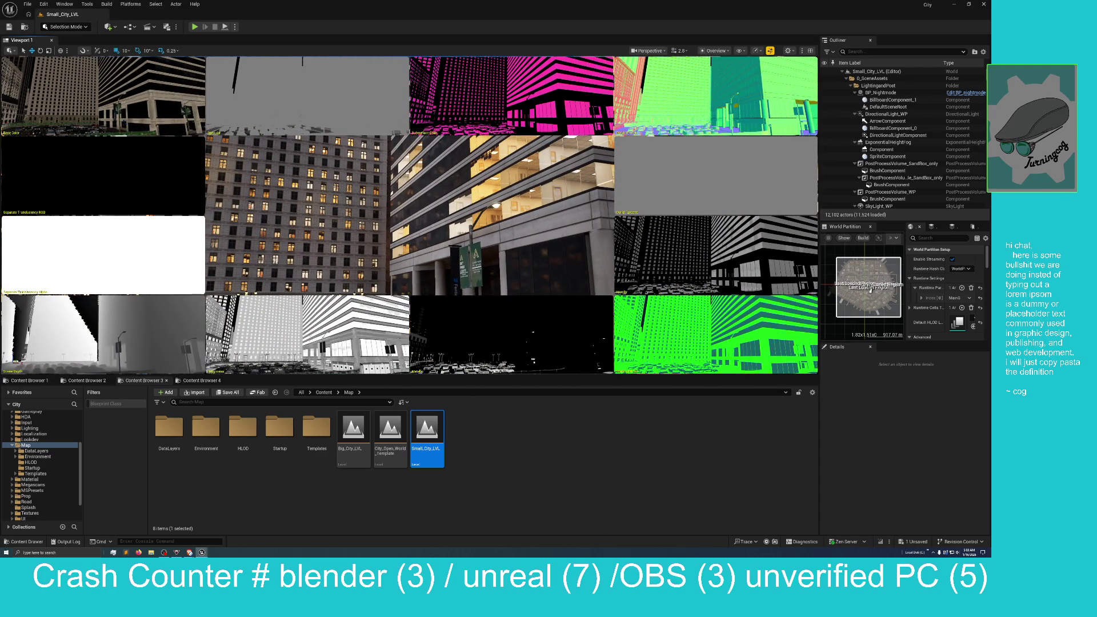
{"action": "mouse_move", "coordinate": [523, 148]}
{"action": "left_mouse_down"}
{"action": "mouse_move", "coordinate": [505, 140]}
{"action": "mouse_move", "coordinate": [497, 169]}
{"action": "mouse_move", "coordinate": [545, 171]}
{"action": "left_mouse_up"}
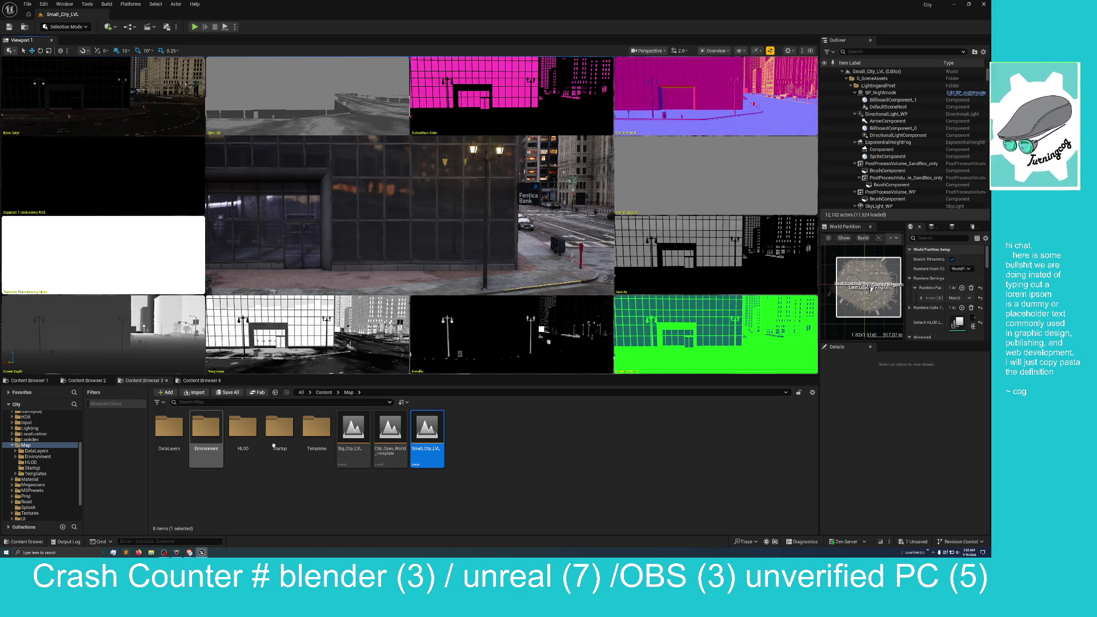
{"action": "double_click", "coordinate": [213, 441]}
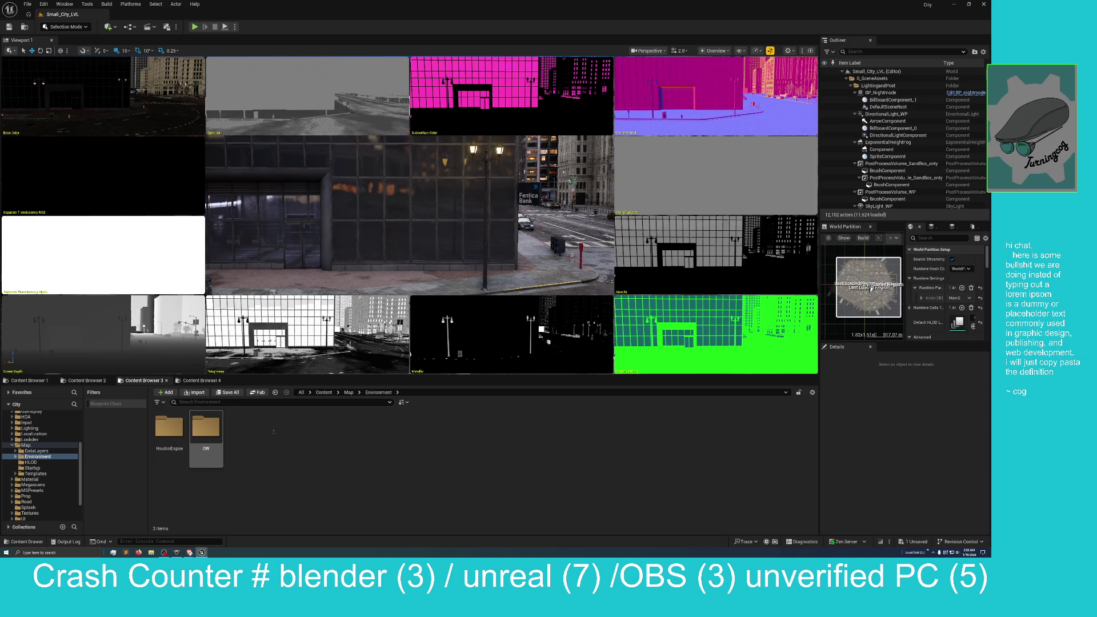
Go up to Content, browse Building > Material > Window, and open the M_Window material
{"action": "left_click", "coordinate": [347, 392]}
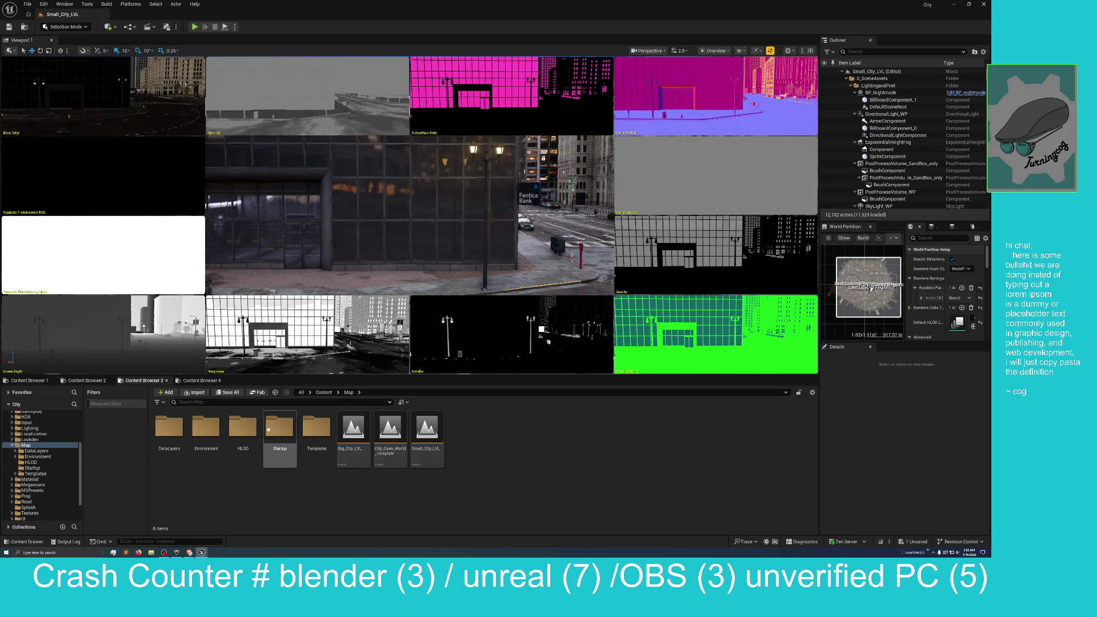
{"action": "left_click", "coordinate": [324, 393]}
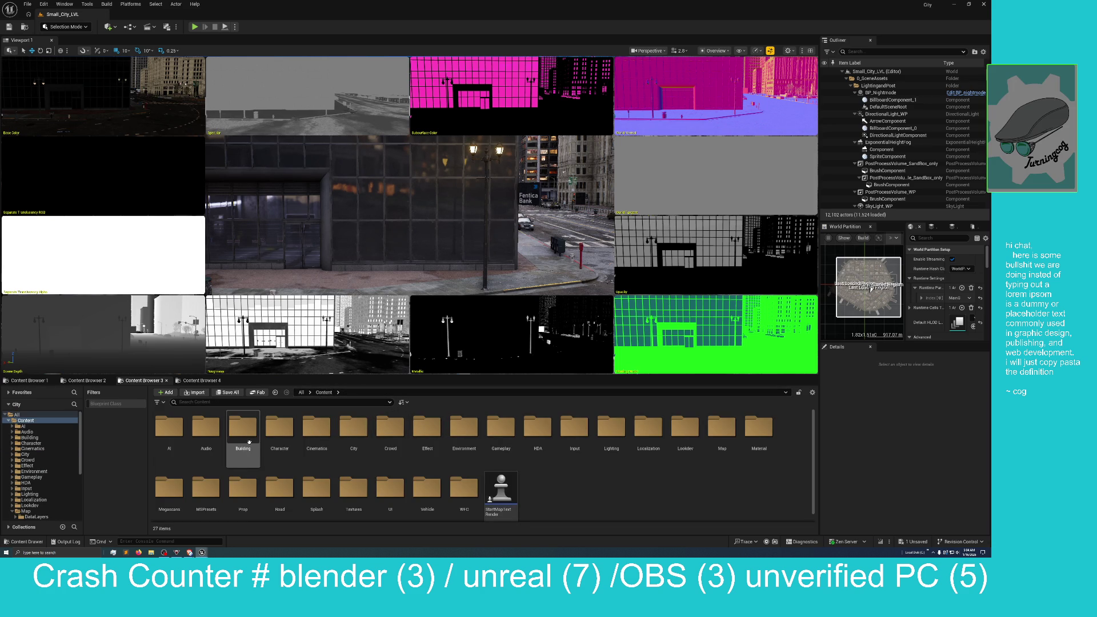
{"action": "double_click", "coordinate": [250, 441]}
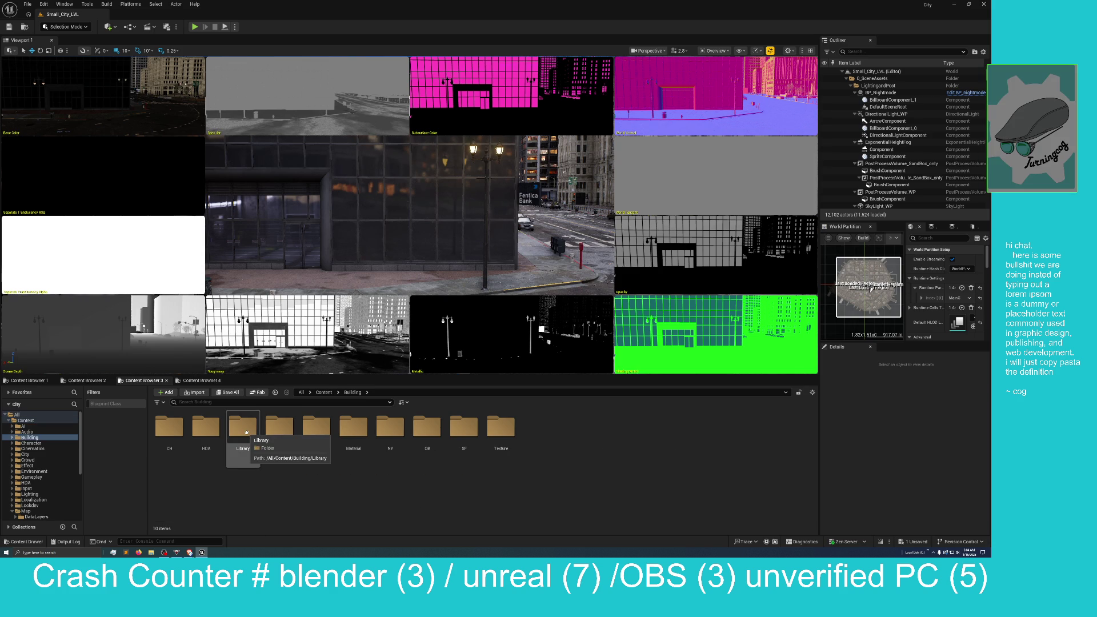
{"action": "double_click", "coordinate": [343, 431]}
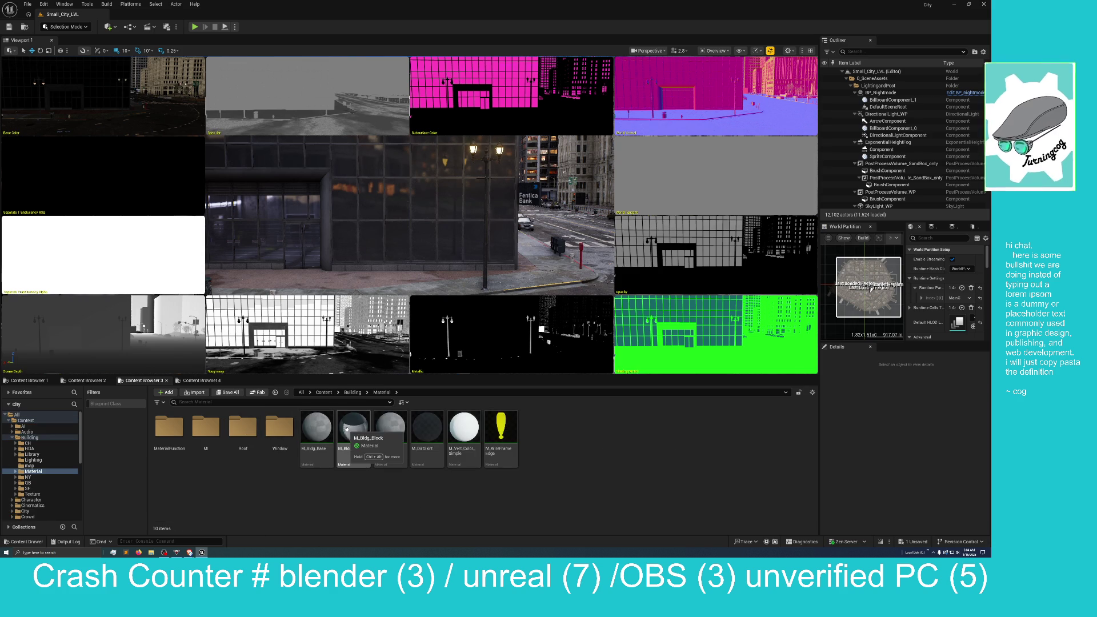
{"action": "double_click", "coordinate": [280, 428]}
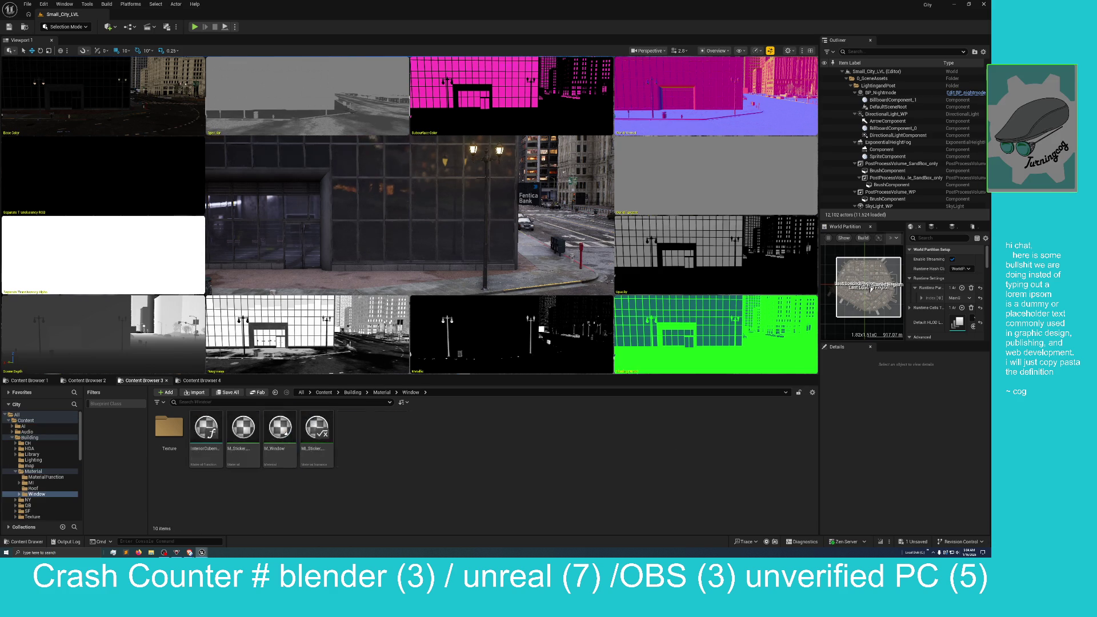
{"action": "left_click", "coordinate": [291, 436]}
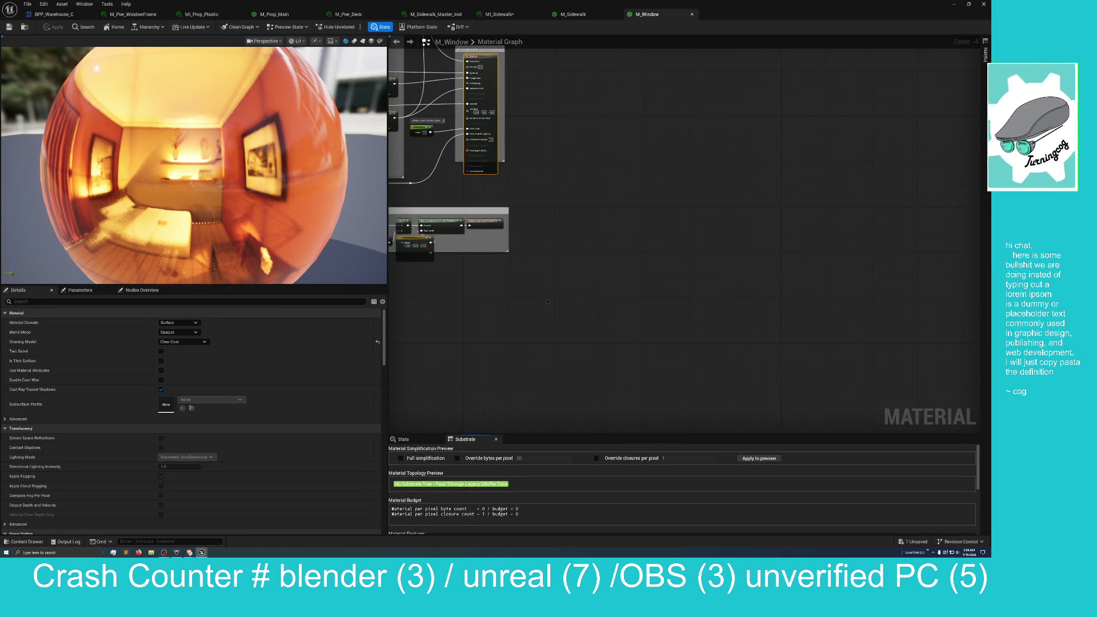
{"action": "scroll", "coordinate": [547, 302], "scroll_direction": "down", "scroll_amount": 8}
Pan and zoom across the M_Window graph to examine its three green comment node groups
{"action": "mouse_move", "coordinate": [842, 210]}
{"action": "left_mouse_down"}
{"action": "mouse_move", "coordinate": [840, 307]}
{"action": "mouse_move", "coordinate": [840, 234]}
{"action": "mouse_move", "coordinate": [808, 105]}
{"action": "mouse_move", "coordinate": [840, 146]}
{"action": "left_mouse_up"}
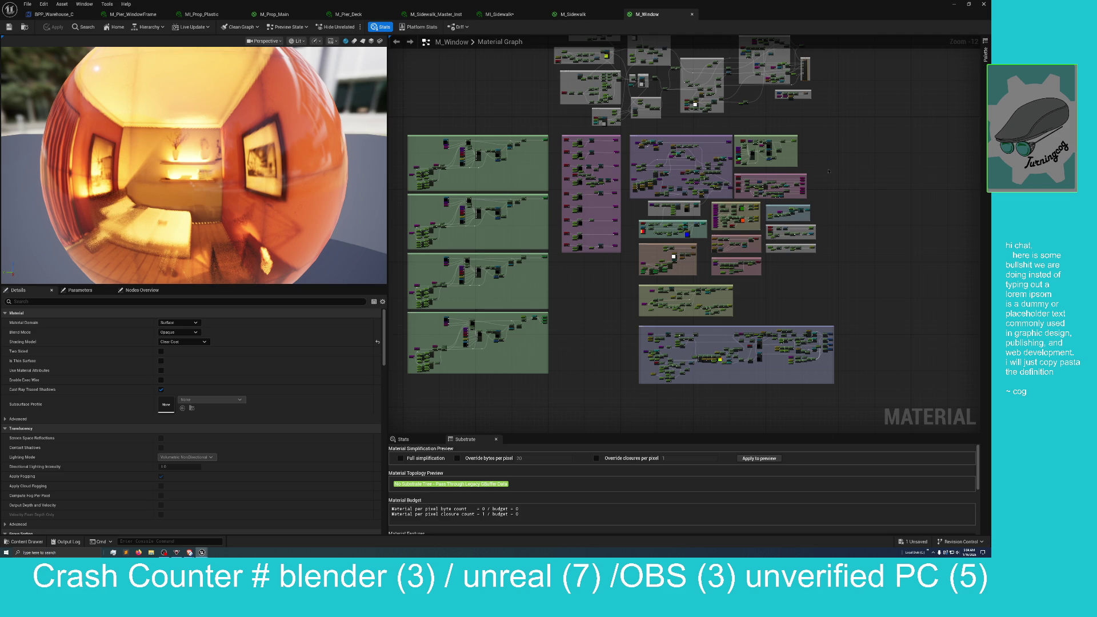
{"action": "left_click_drag", "start_coordinate": [830, 168], "coordinate": [840, 188]}
{"action": "scroll", "coordinate": [631, 261], "scroll_direction": "up", "scroll_amount": 7}
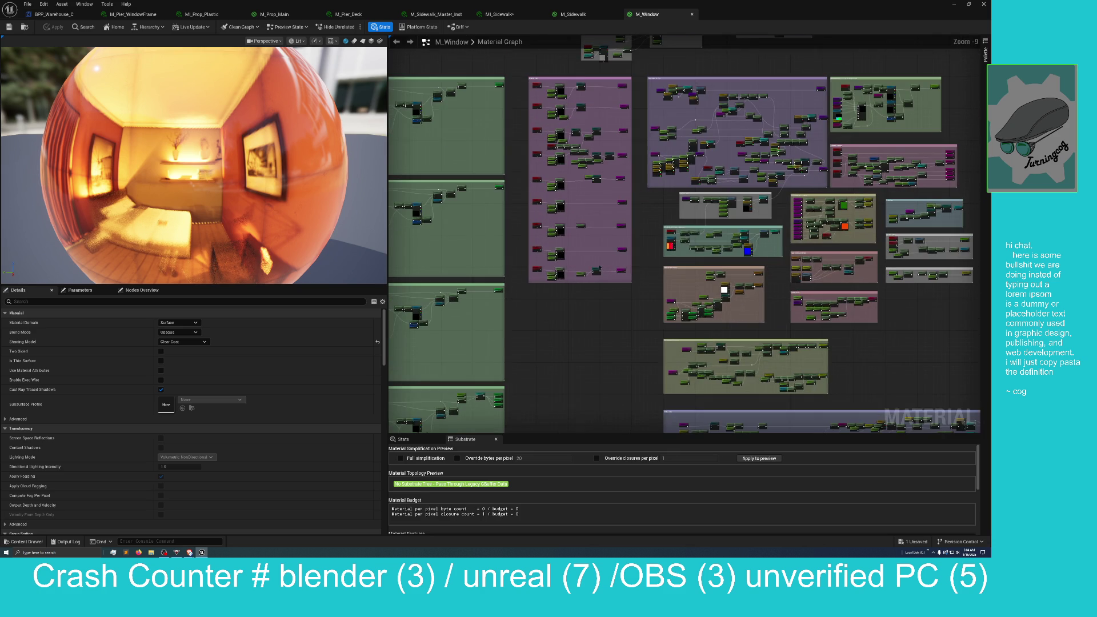
{"action": "mouse_move", "coordinate": [539, 349]}
{"action": "left_mouse_down"}
{"action": "mouse_move", "coordinate": [840, 392]}
{"action": "mouse_move", "coordinate": [772, 297]}
{"action": "mouse_move", "coordinate": [804, 328]}
{"action": "mouse_move", "coordinate": [845, 343]}
{"action": "mouse_move", "coordinate": [933, 325]}
{"action": "mouse_move", "coordinate": [869, 283]}
{"action": "mouse_move", "coordinate": [910, 122]}
{"action": "mouse_move", "coordinate": [910, 37]}
{"action": "left_mouse_up"}
{"action": "mouse_move", "coordinate": [527, 246]}
{"action": "left_mouse_down"}
{"action": "mouse_move", "coordinate": [536, 176]}
{"action": "mouse_move", "coordinate": [543, 286]}
{"action": "mouse_move", "coordinate": [543, 266]}
{"action": "left_mouse_up"}
{"action": "left_click_drag", "start_coordinate": [543, 45], "coordinate": [533, 35]}
{"action": "left_click_drag", "start_coordinate": [537, 192], "coordinate": [529, 163]}
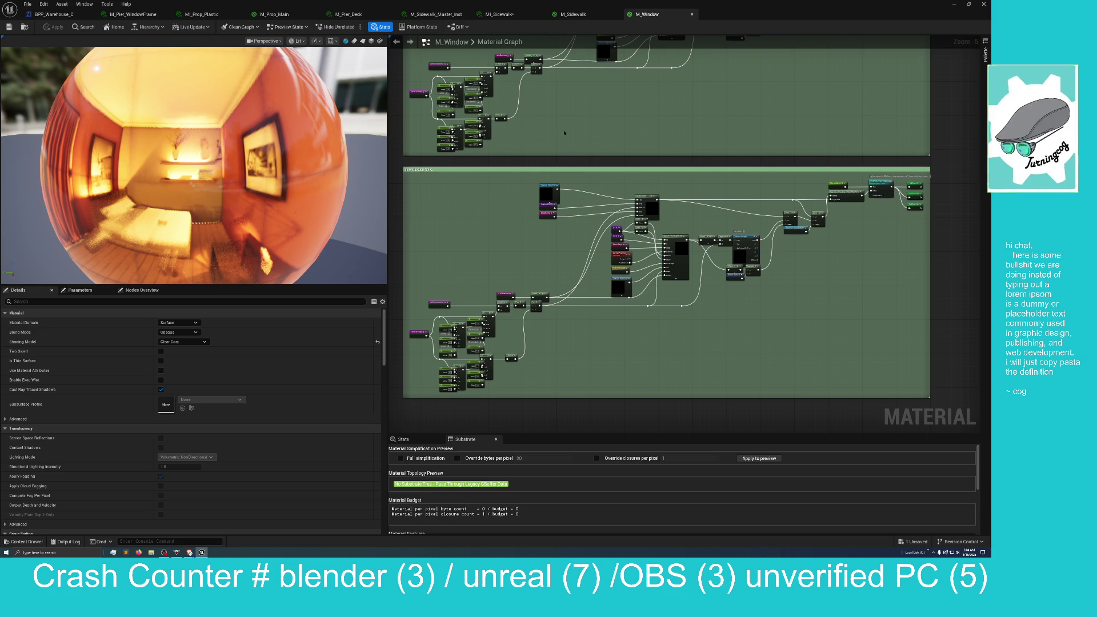
{"action": "mouse_move", "coordinate": [958, 129]}
{"action": "left_mouse_down"}
{"action": "mouse_move", "coordinate": [957, 168]}
{"action": "mouse_move", "coordinate": [925, 103]}
{"action": "mouse_move", "coordinate": [906, 92]}
{"action": "left_mouse_up"}
{"action": "mouse_move", "coordinate": [906, 263]}
{"action": "left_mouse_down"}
{"action": "mouse_move", "coordinate": [891, 262]}
{"action": "mouse_move", "coordinate": [920, 307]}
{"action": "mouse_move", "coordinate": [892, 355]}
{"action": "mouse_move", "coordinate": [807, 406]}
{"action": "left_mouse_up"}
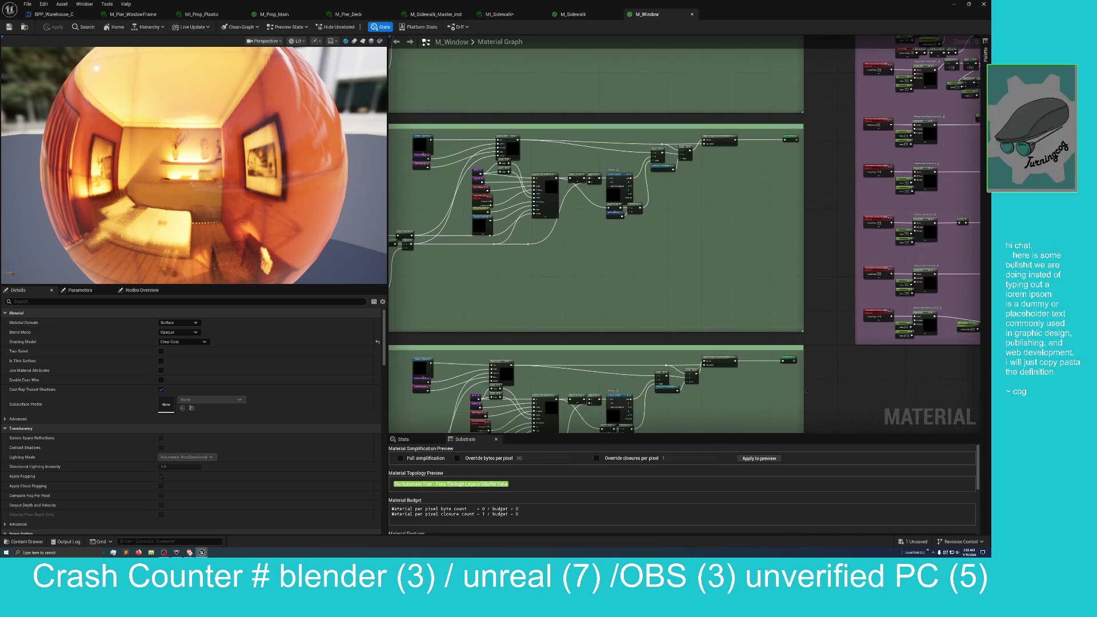
Zoom into the node network and select the RefactorType node to view its details
{"action": "scroll", "coordinate": [881, 351], "scroll_direction": "up", "scroll_amount": 4}
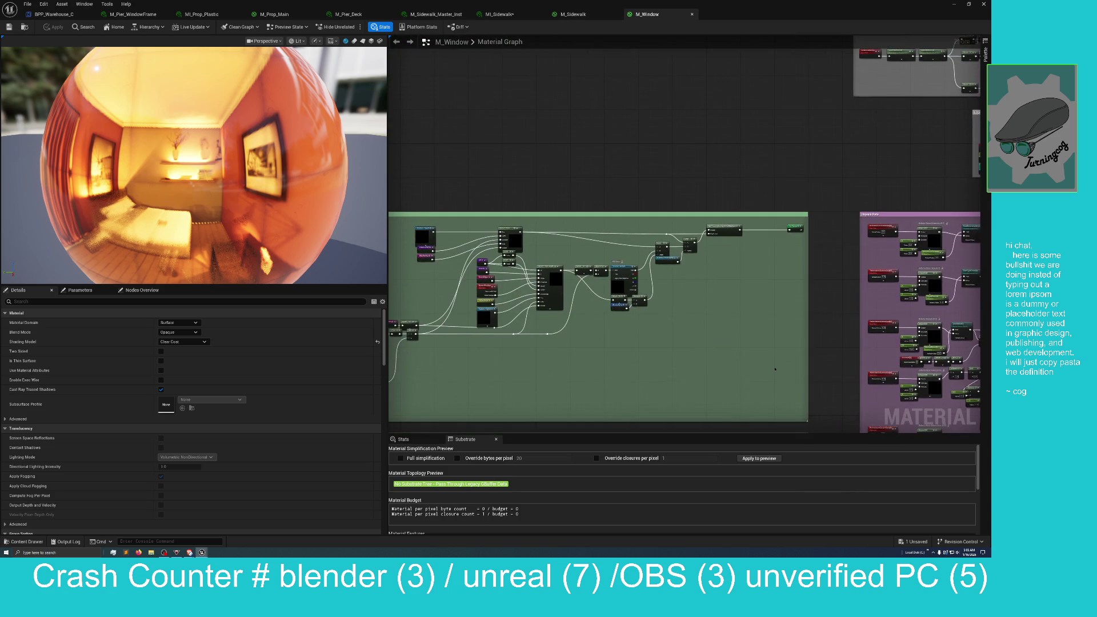
{"action": "scroll", "coordinate": [881, 351], "scroll_direction": "up", "scroll_amount": 3}
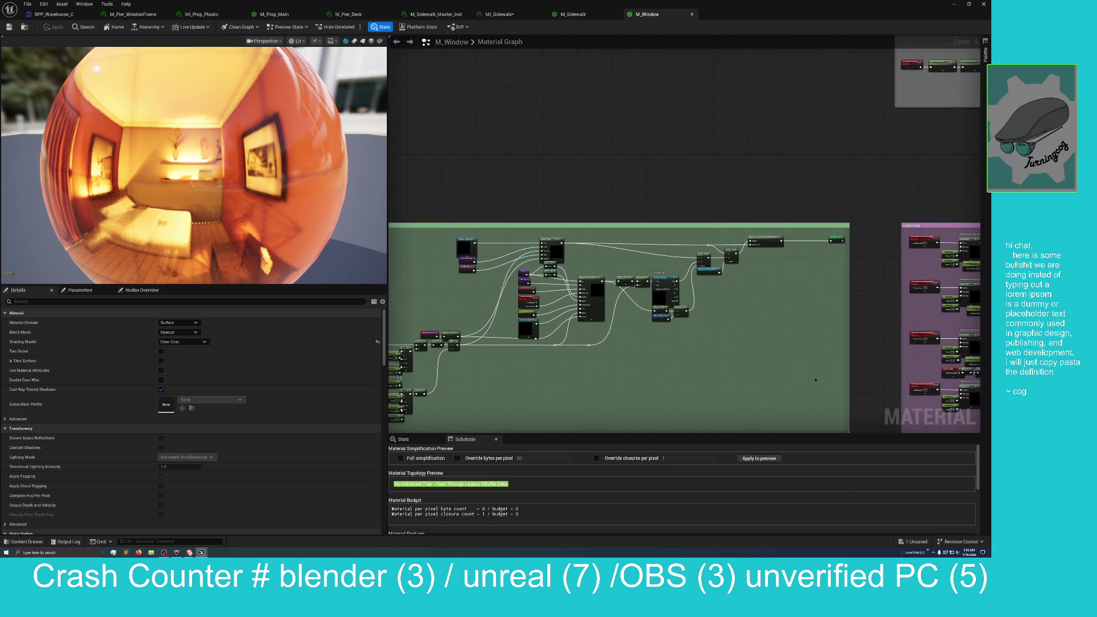
{"action": "scroll", "coordinate": [704, 379], "scroll_direction": "up", "scroll_amount": 2}
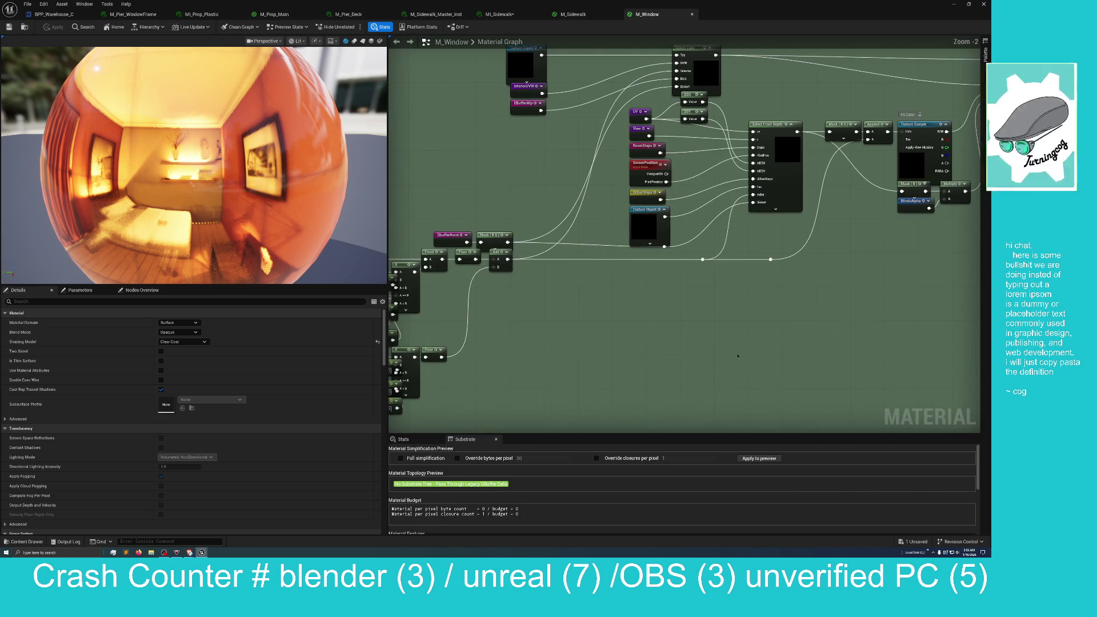
{"action": "left_click_drag", "start_coordinate": [751, 333], "coordinate": [857, 322]}
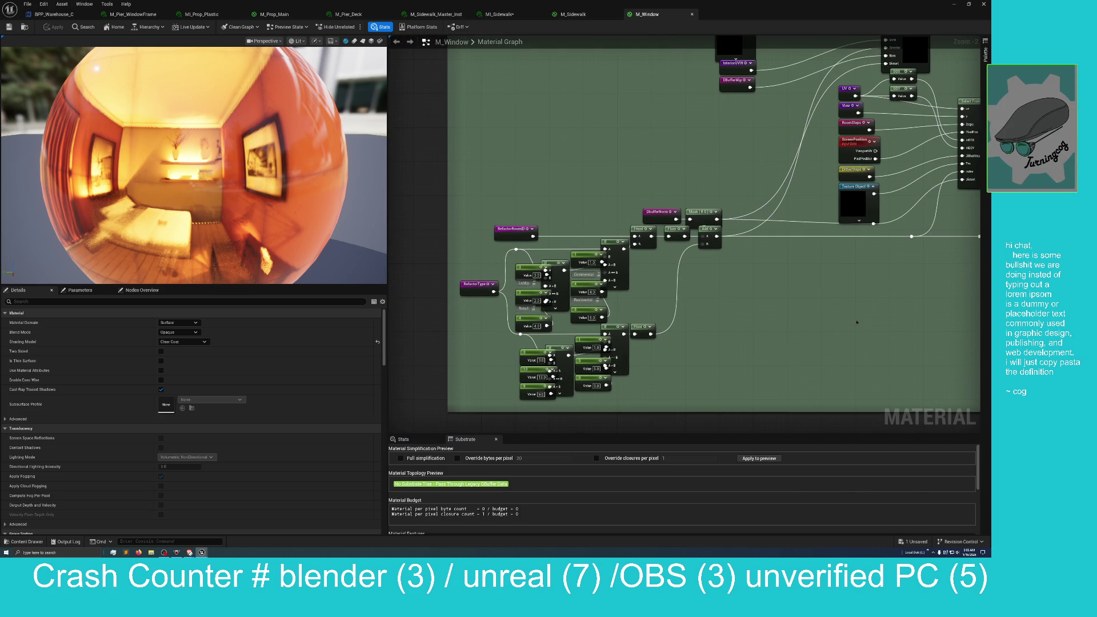
{"action": "scroll", "coordinate": [944, 302], "scroll_direction": "up", "scroll_amount": 2}
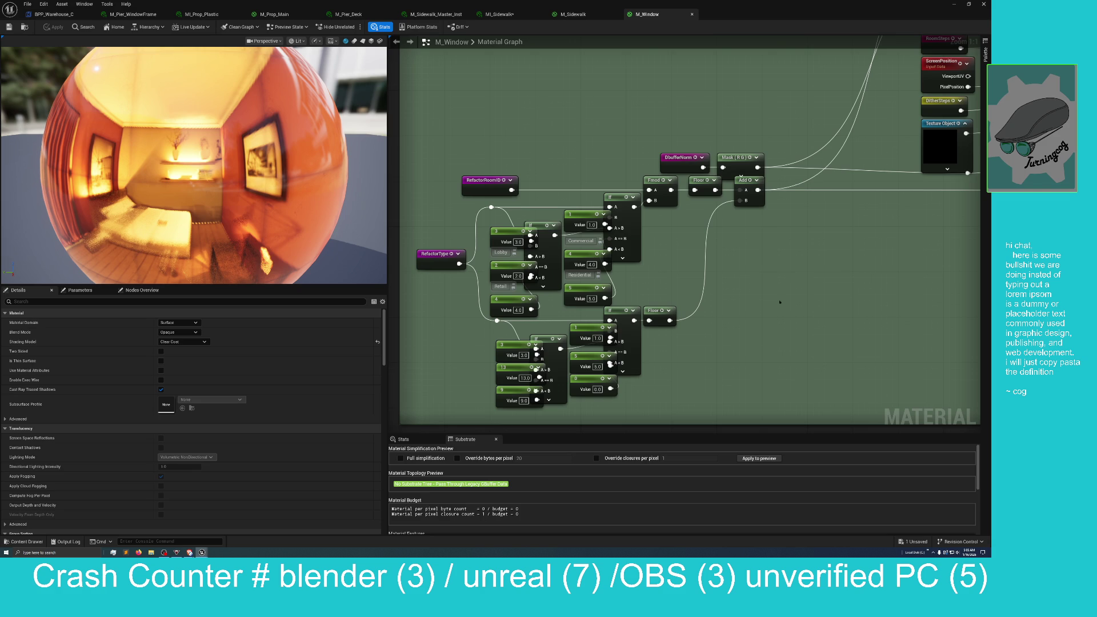
{"action": "left_click", "coordinate": [427, 251]}
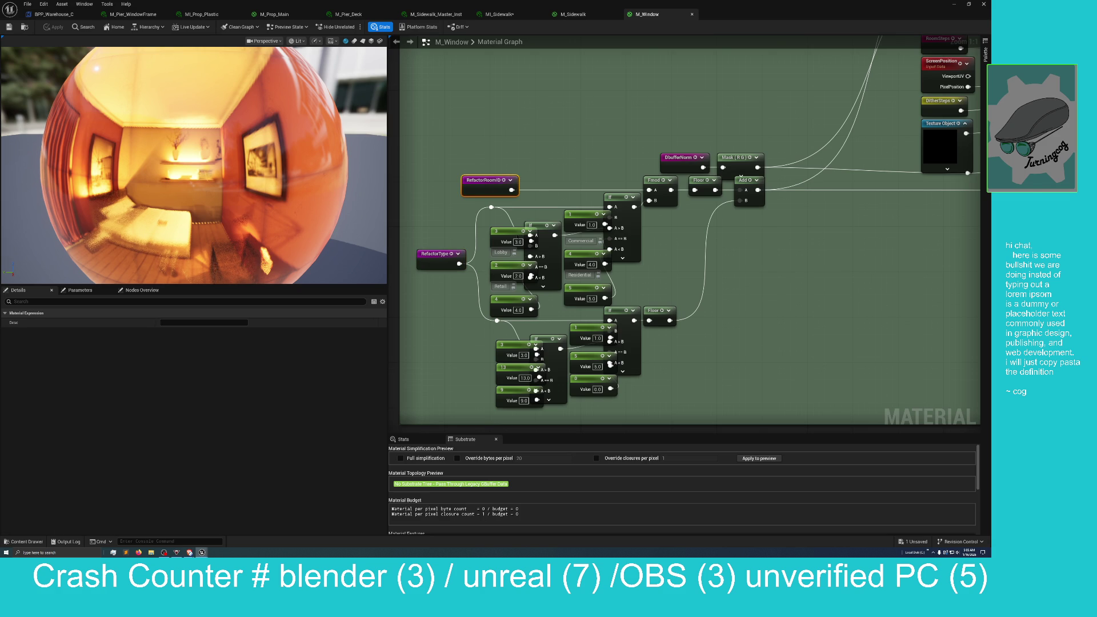
Bring the Select Cube and Select Front Depth nodes into view, then un-maximize the material editor
{"action": "mouse_move", "coordinate": [799, 272]}
{"action": "left_mouse_down"}
{"action": "mouse_move", "coordinate": [715, 301]}
{"action": "mouse_move", "coordinate": [543, 418]}
{"action": "left_mouse_up"}
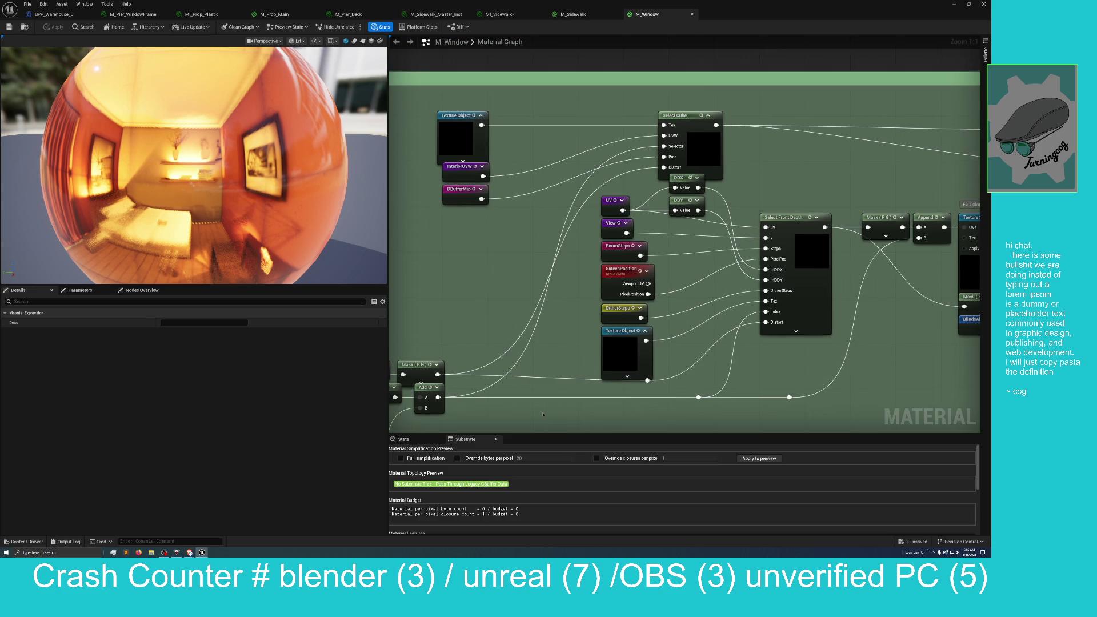
{"action": "scroll", "coordinate": [543, 418], "scroll_direction": "down", "scroll_amount": 1}
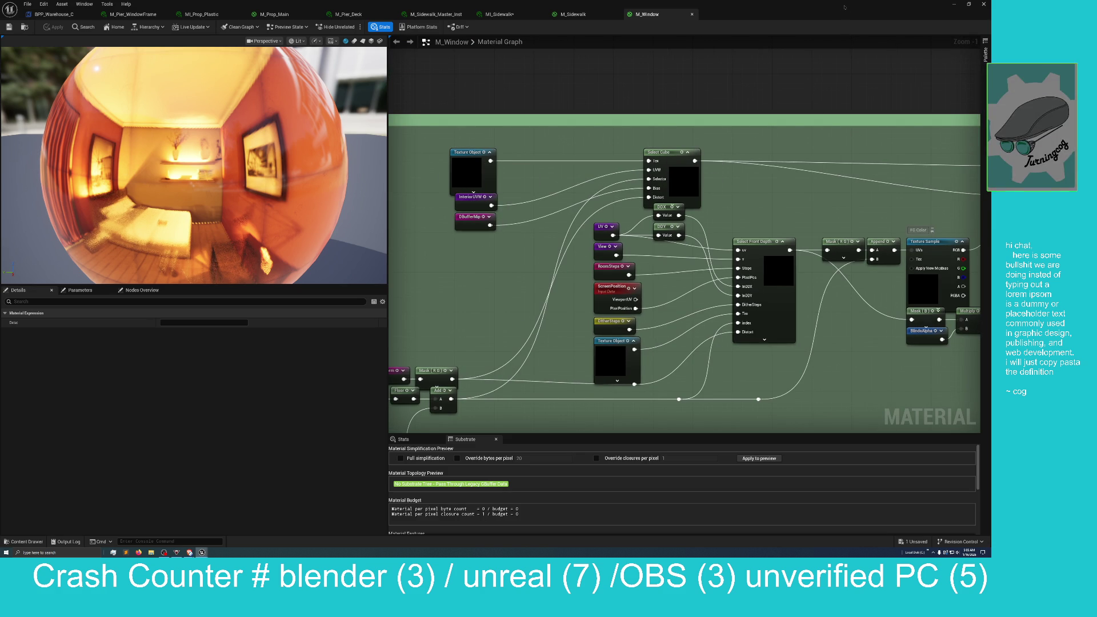
{"action": "left_click_drag", "start_coordinate": [785, 14], "coordinate": [691, 124]}
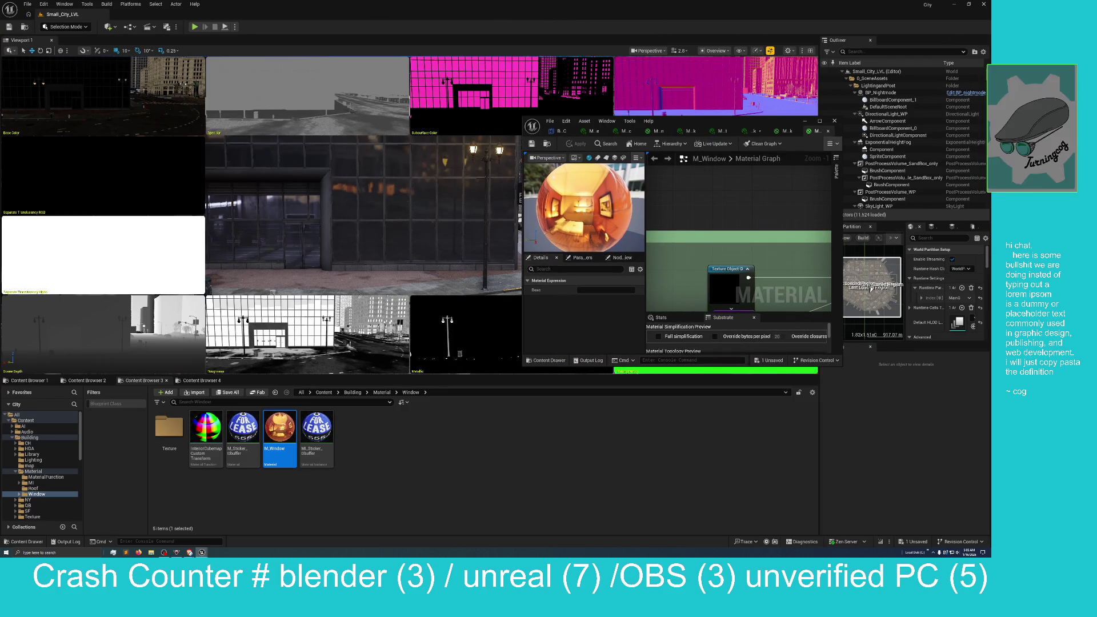
Browse Material > MI > Glass, step back to MI, then go up to the Building folder
{"action": "left_click", "coordinate": [382, 393]}
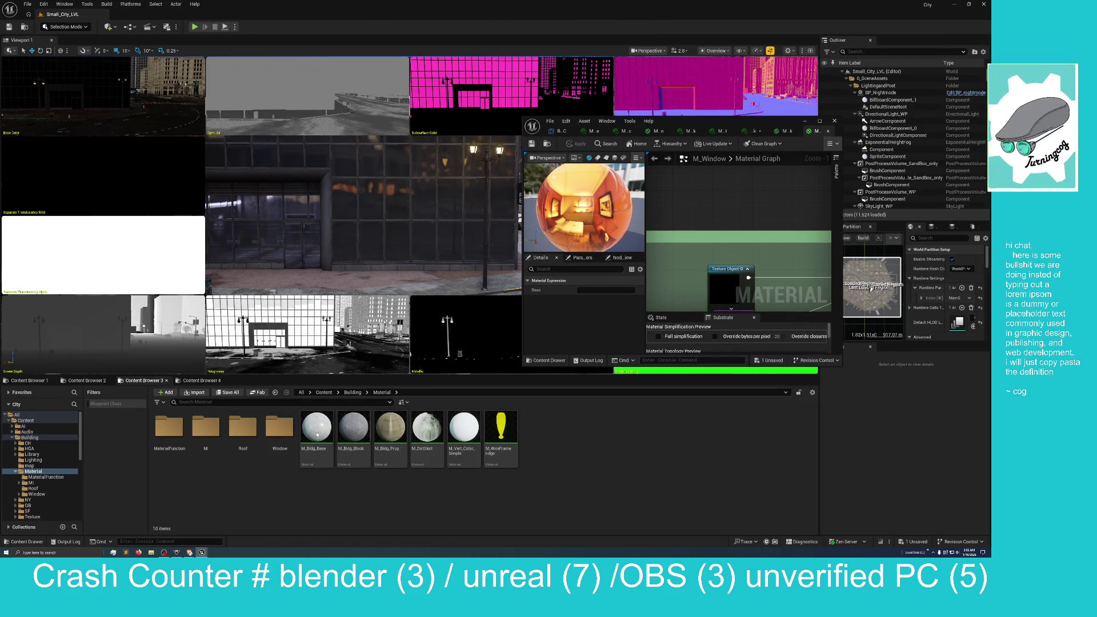
{"action": "double_click", "coordinate": [206, 429]}
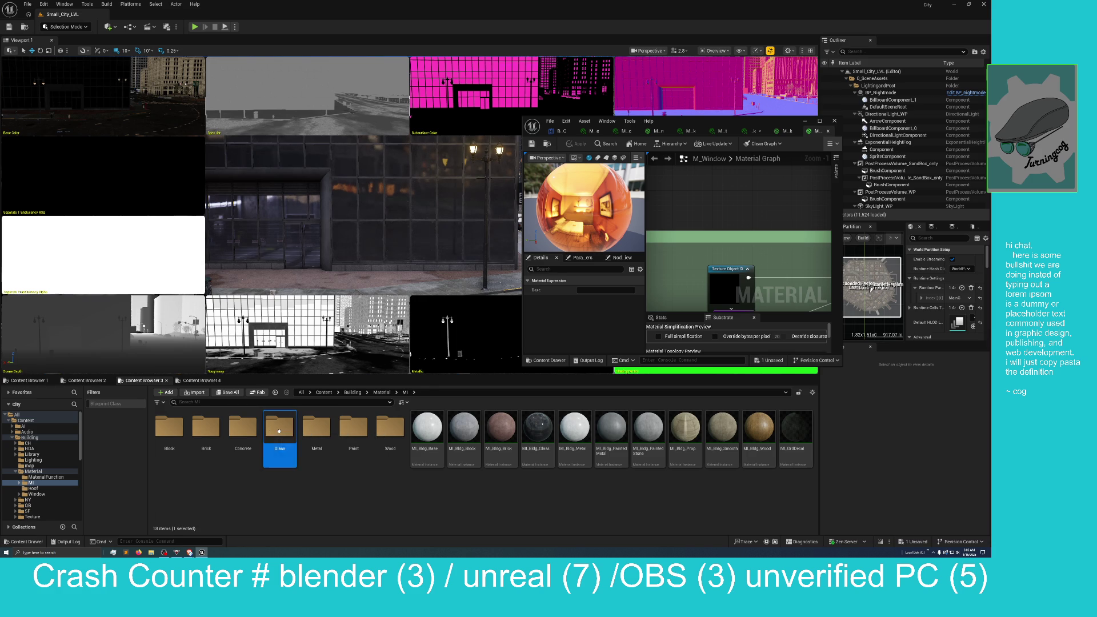
{"action": "double_click", "coordinate": [279, 430]}
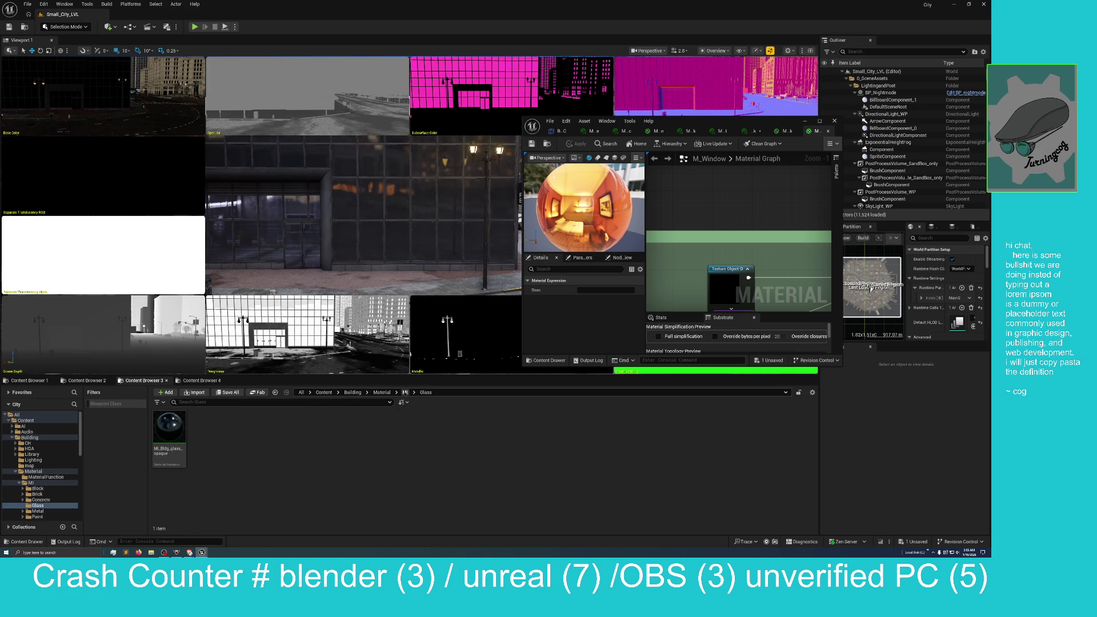
{"action": "key", "text": "alt+Left"}
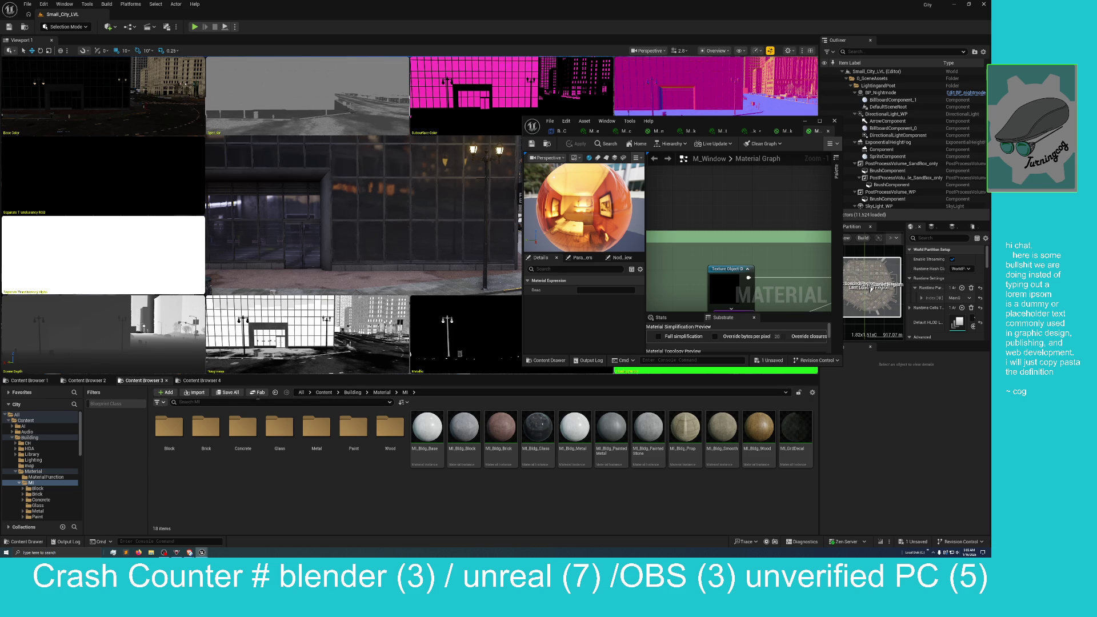
{"action": "left_click", "coordinate": [358, 393]}
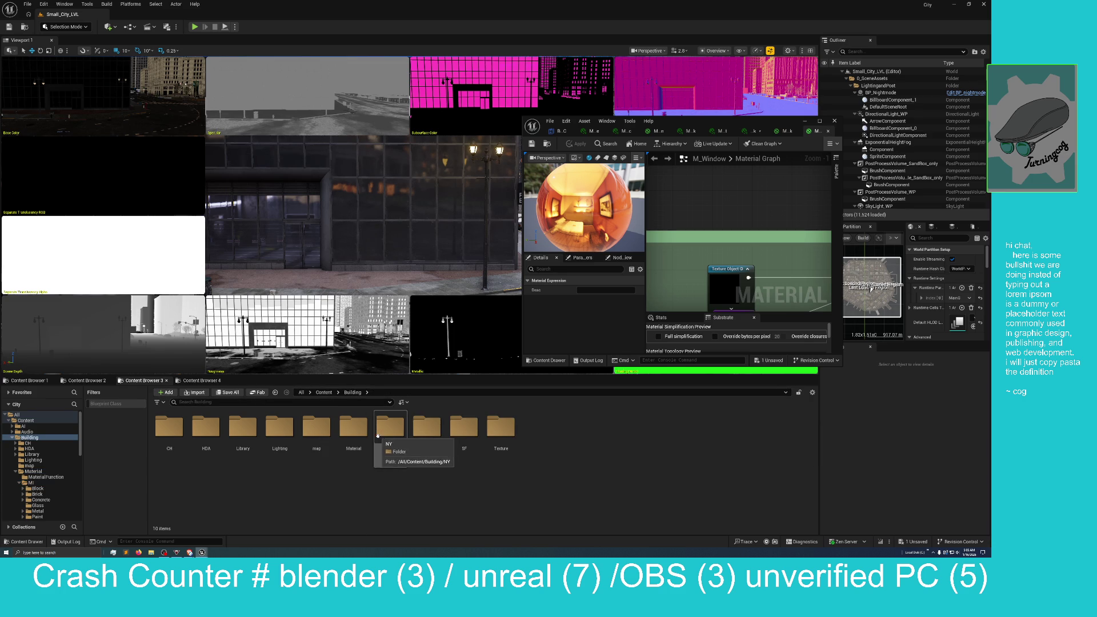
Browse Building > NY > G, opening the Mesh folders of Kit_Bldg_NYG_L10_A and Kit_Bldg_NYG_L14_A
{"action": "left_click", "coordinate": [378, 434]}
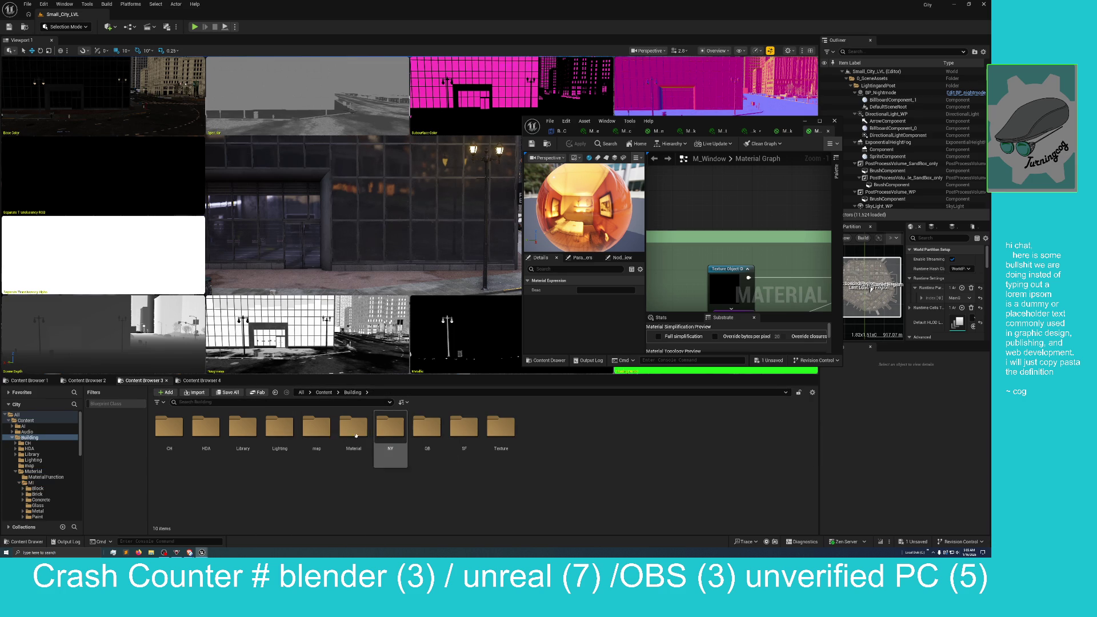
{"action": "left_click", "coordinate": [489, 426]}
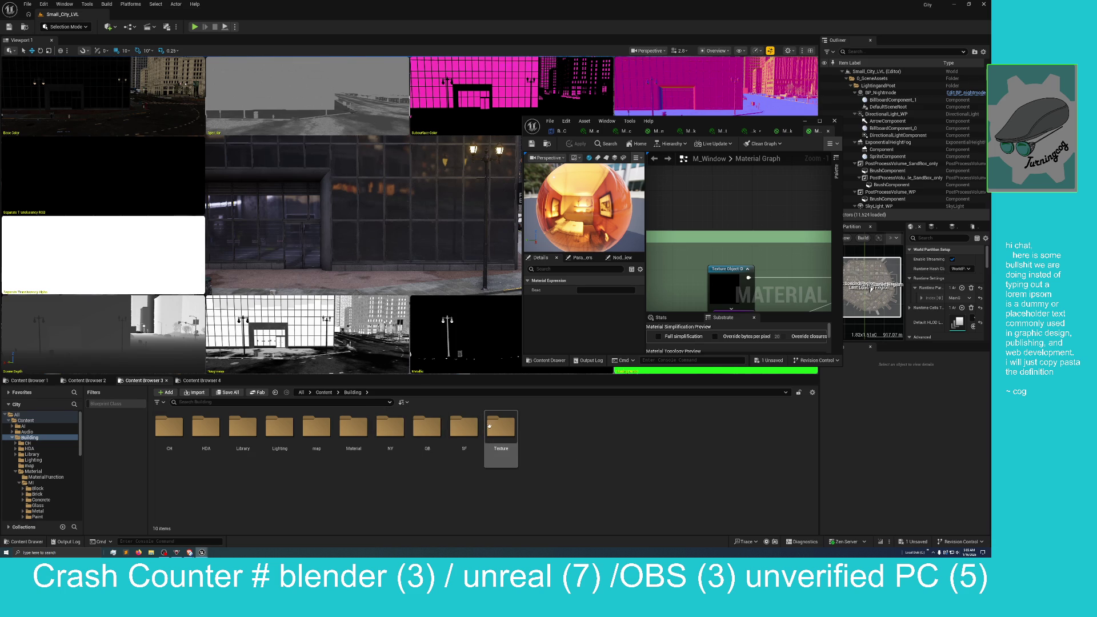
{"action": "left_click", "coordinate": [384, 432]}
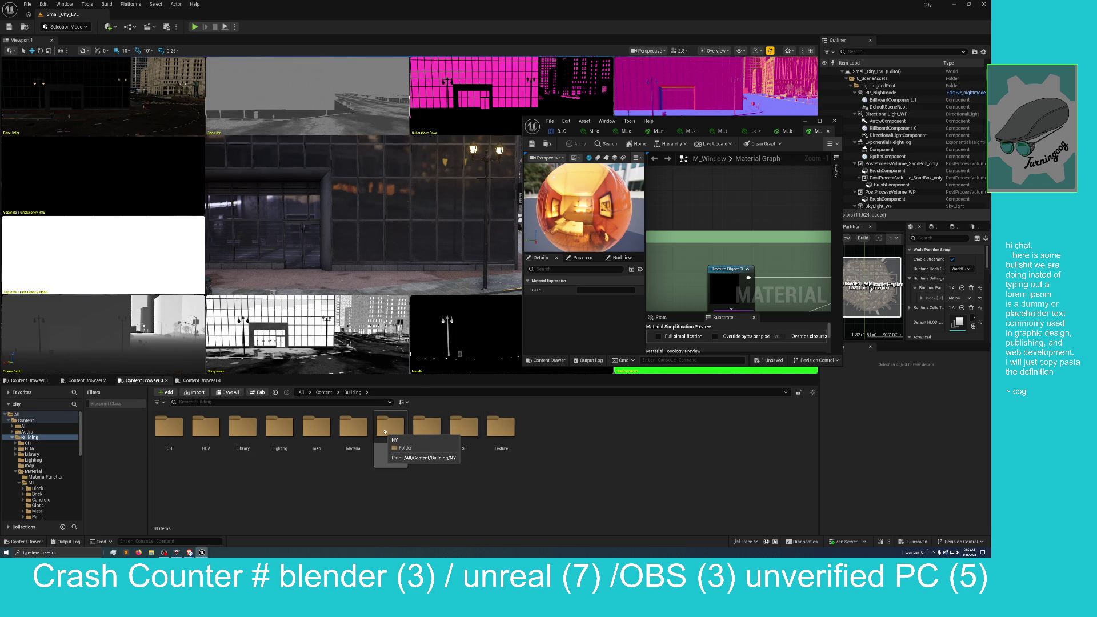
{"action": "double_click", "coordinate": [387, 431]}
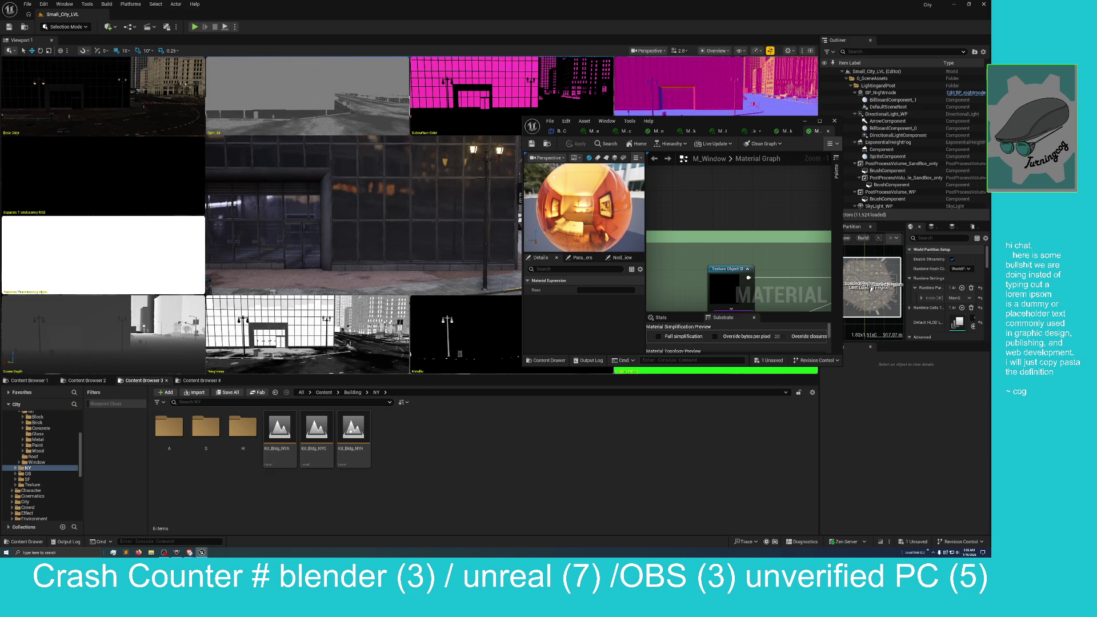
{"action": "double_click", "coordinate": [206, 429]}
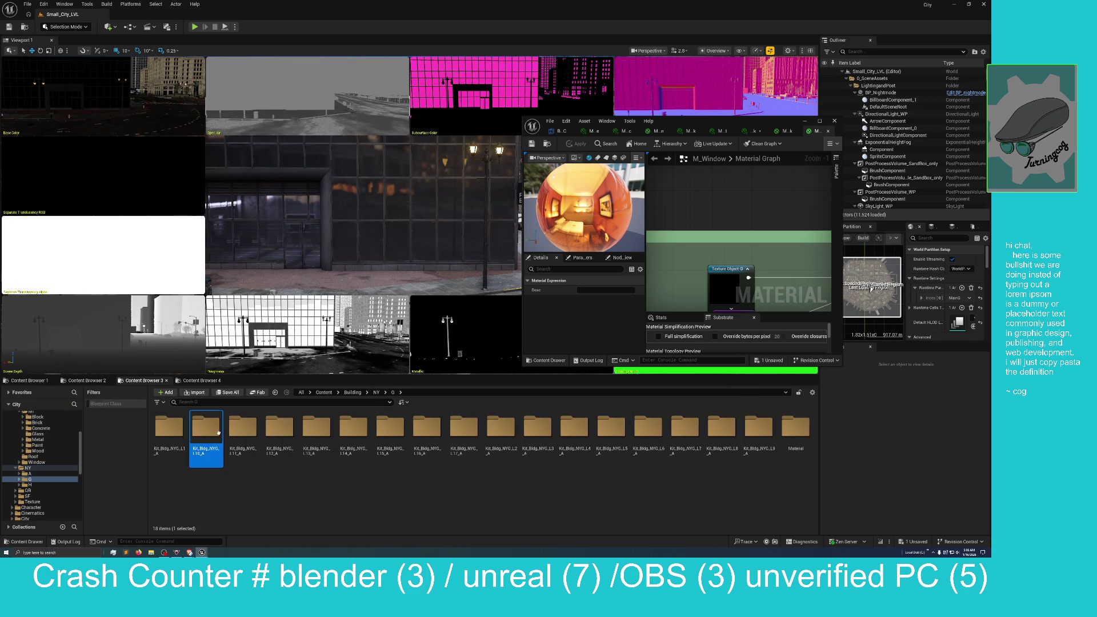
{"action": "double_click", "coordinate": [218, 433]}
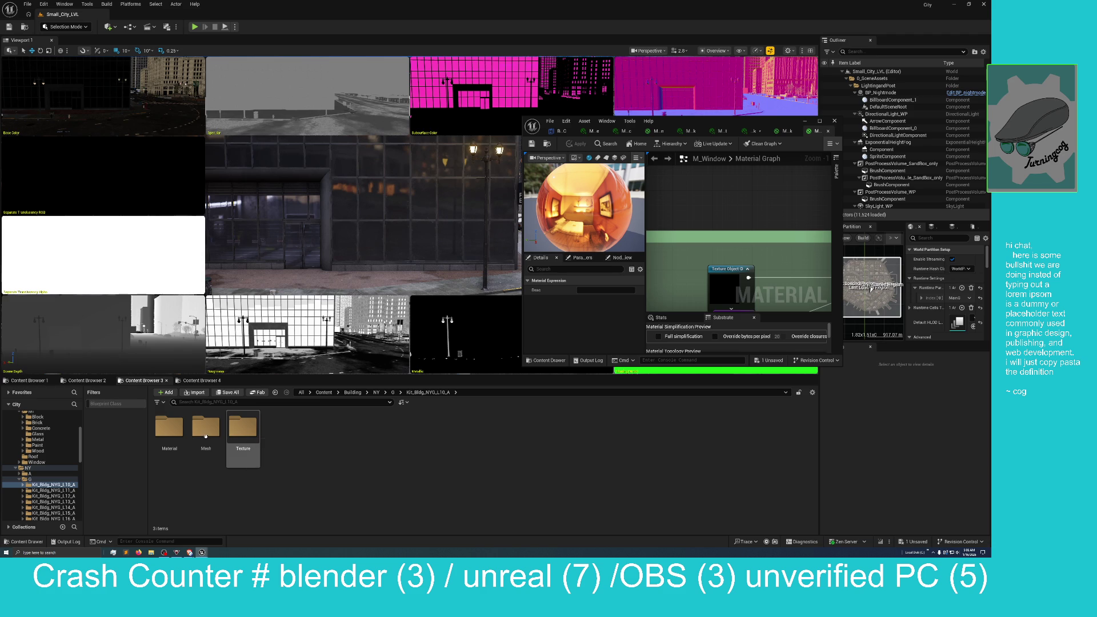
{"action": "double_click", "coordinate": [205, 432]}
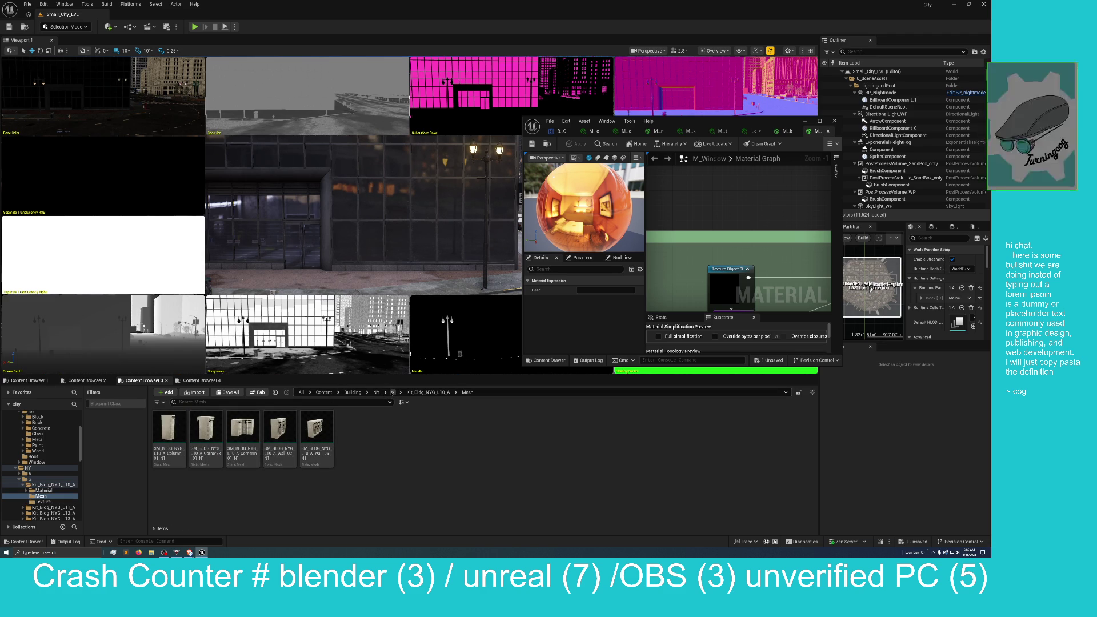
{"action": "left_click", "coordinate": [392, 392]}
{"action": "double_click", "coordinate": [351, 428]}
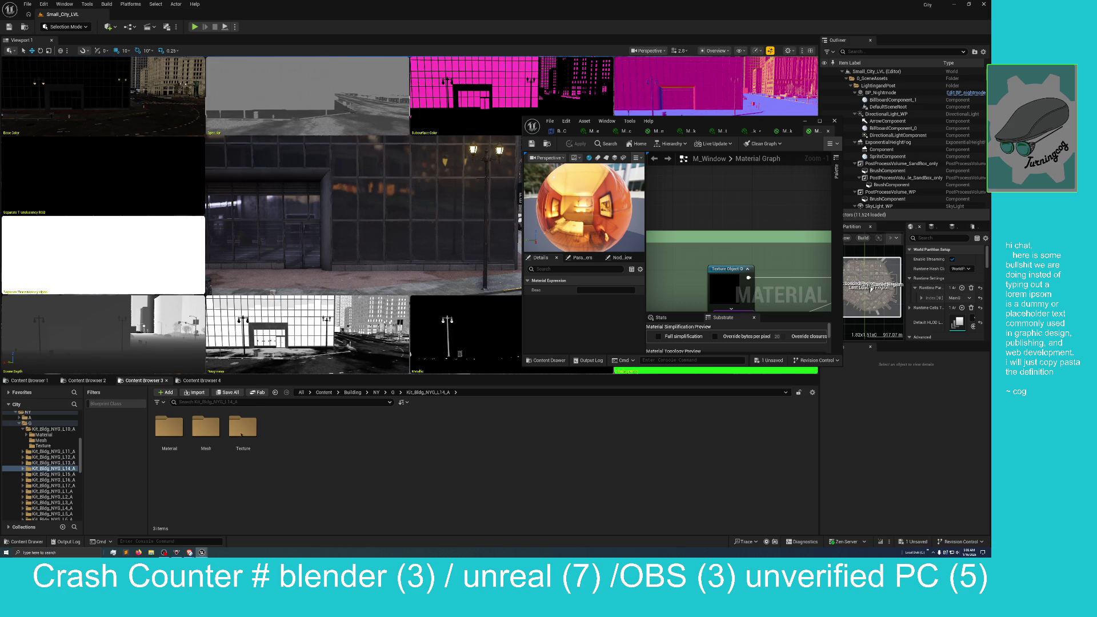
{"action": "double_click", "coordinate": [213, 427]}
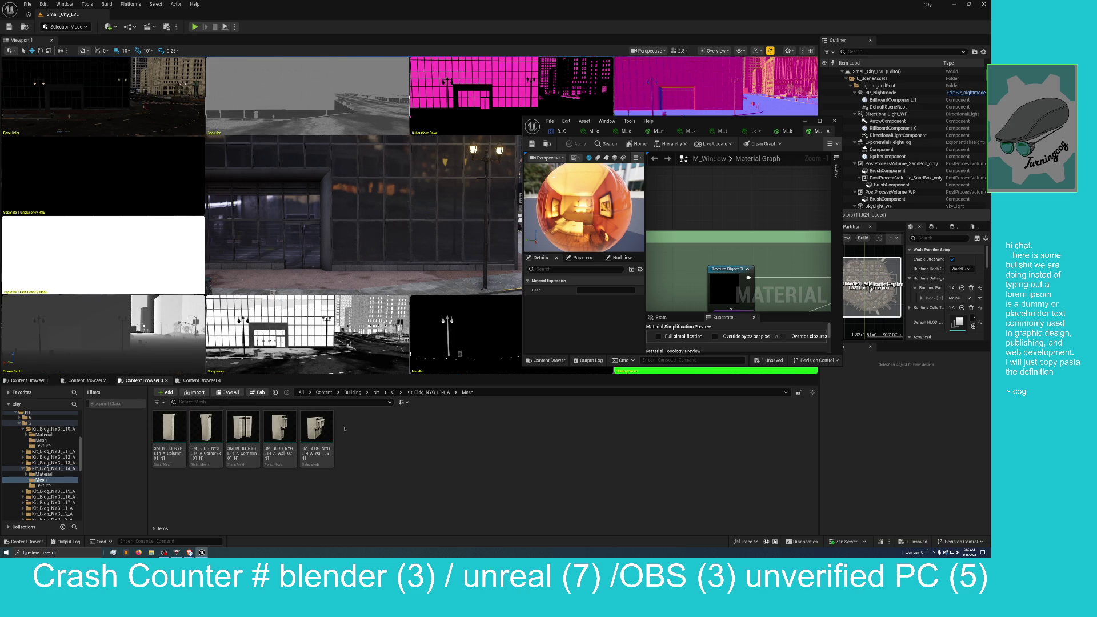
Open Building > QB > A and select a building in the level
{"action": "left_click", "coordinate": [352, 393]}
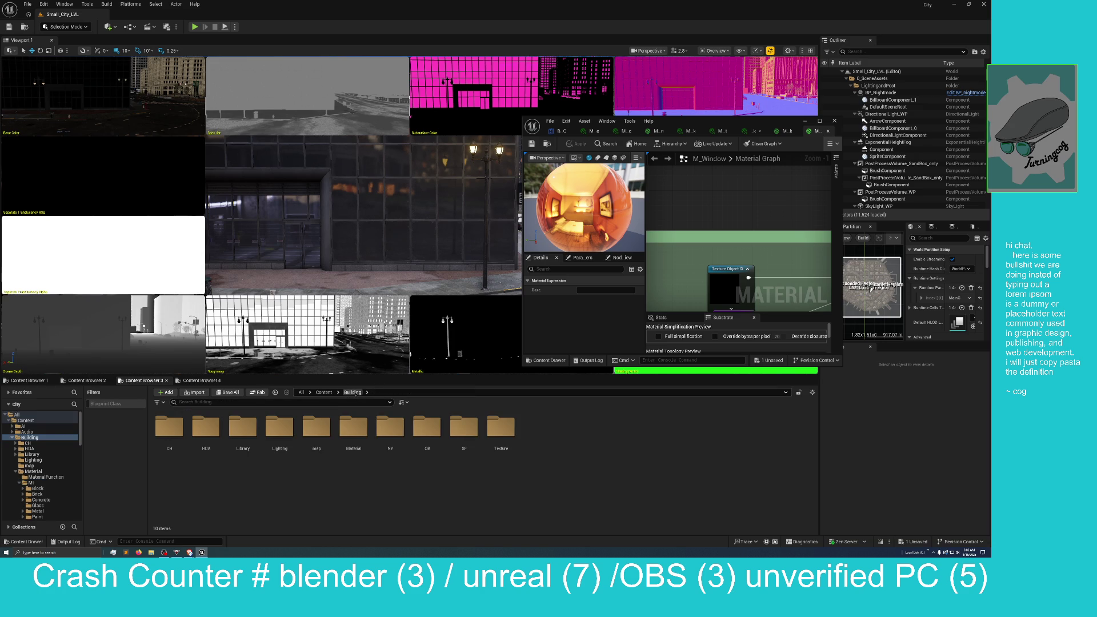
{"action": "double_click", "coordinate": [428, 433]}
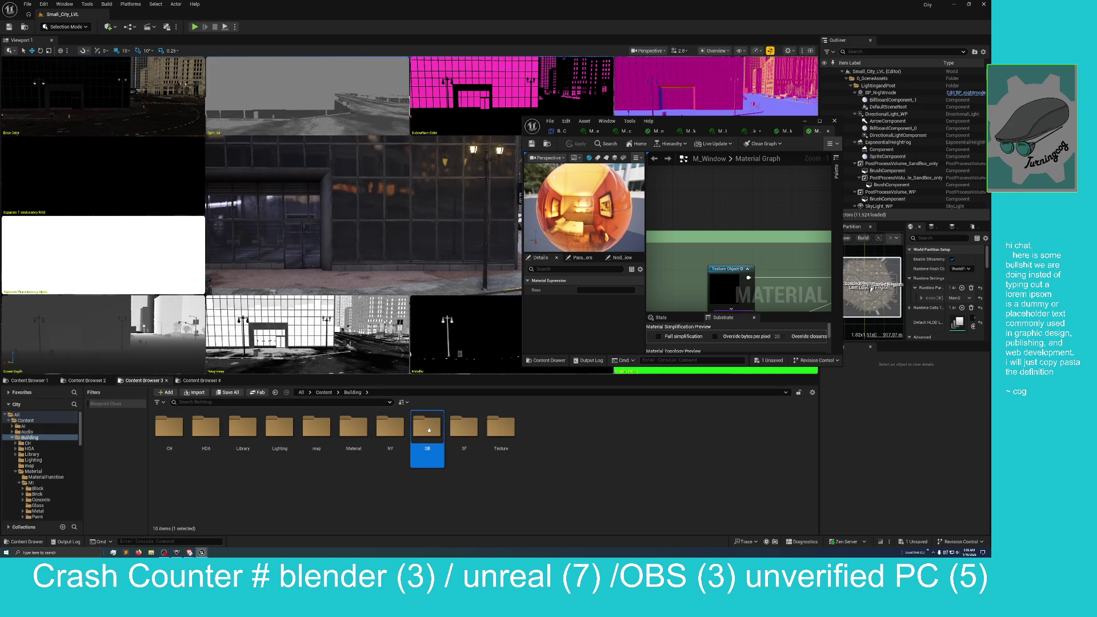
{"action": "double_click", "coordinate": [167, 429]}
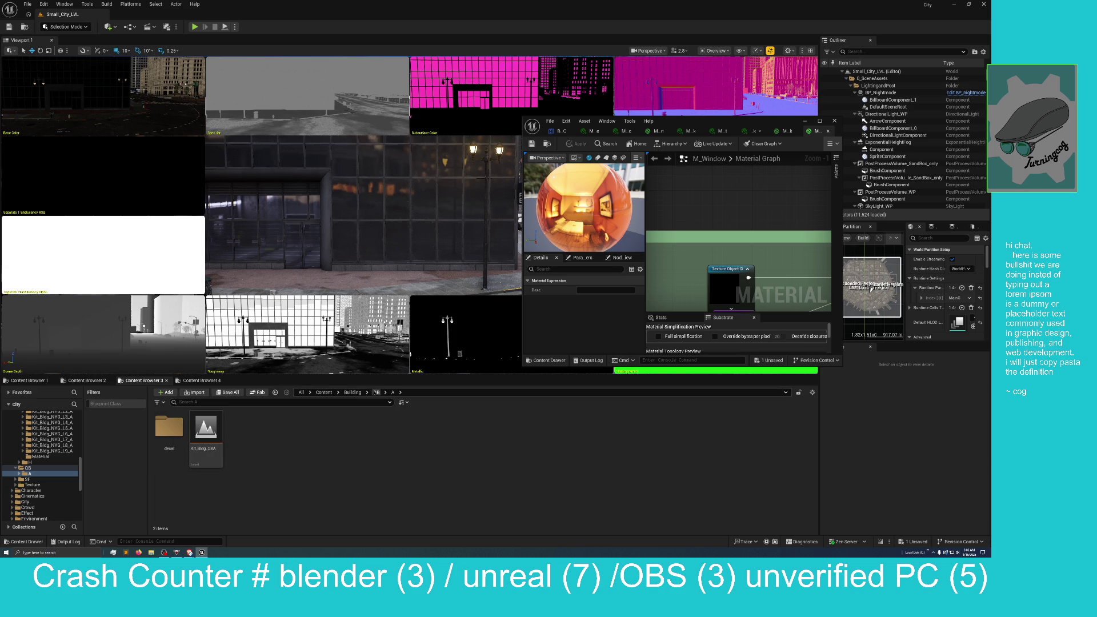
{"action": "left_click", "coordinate": [364, 221]}
Frame the selected building, then select neighbouring BLDG_N196000 and its static mesh component
{"action": "key", "text": "f"}
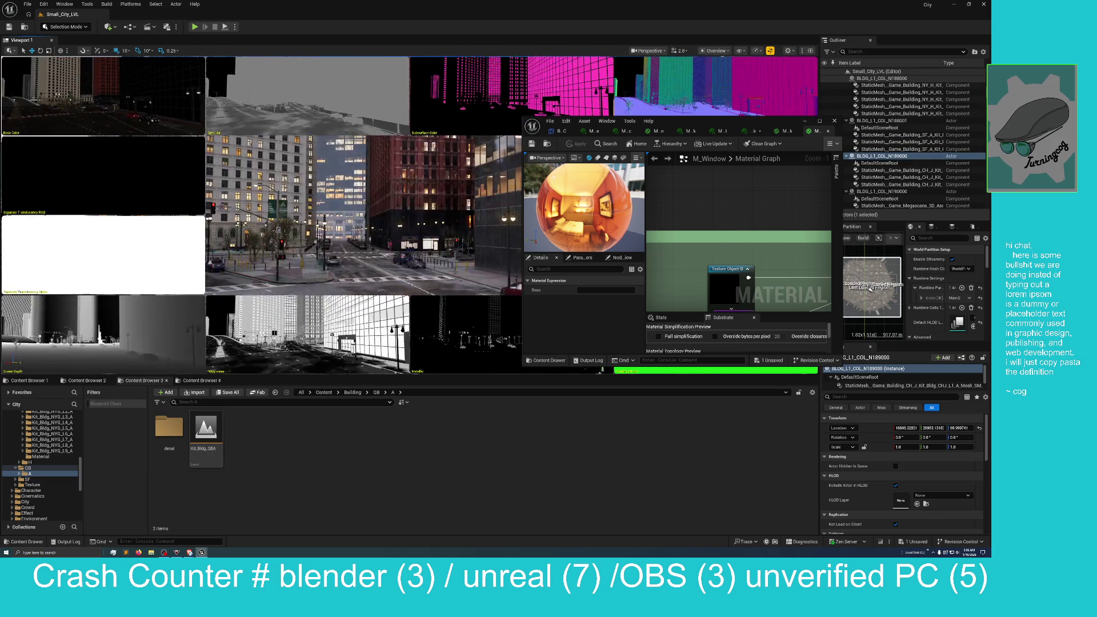
{"action": "scroll", "coordinate": [364, 215], "scroll_direction": "up", "scroll_amount": 1}
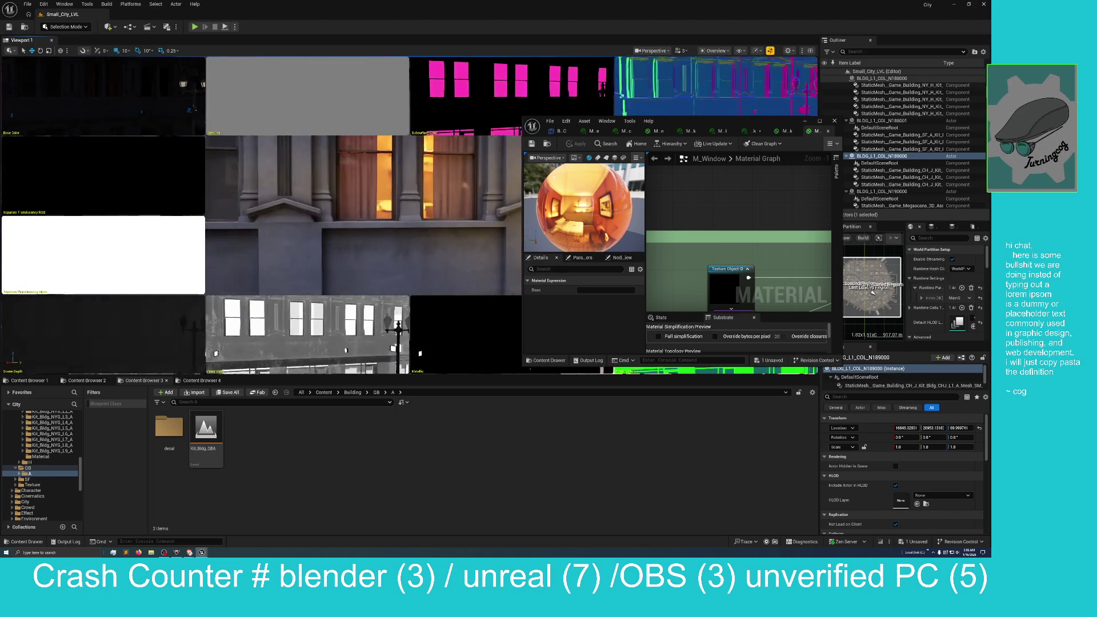
{"action": "left_click", "coordinate": [445, 253]}
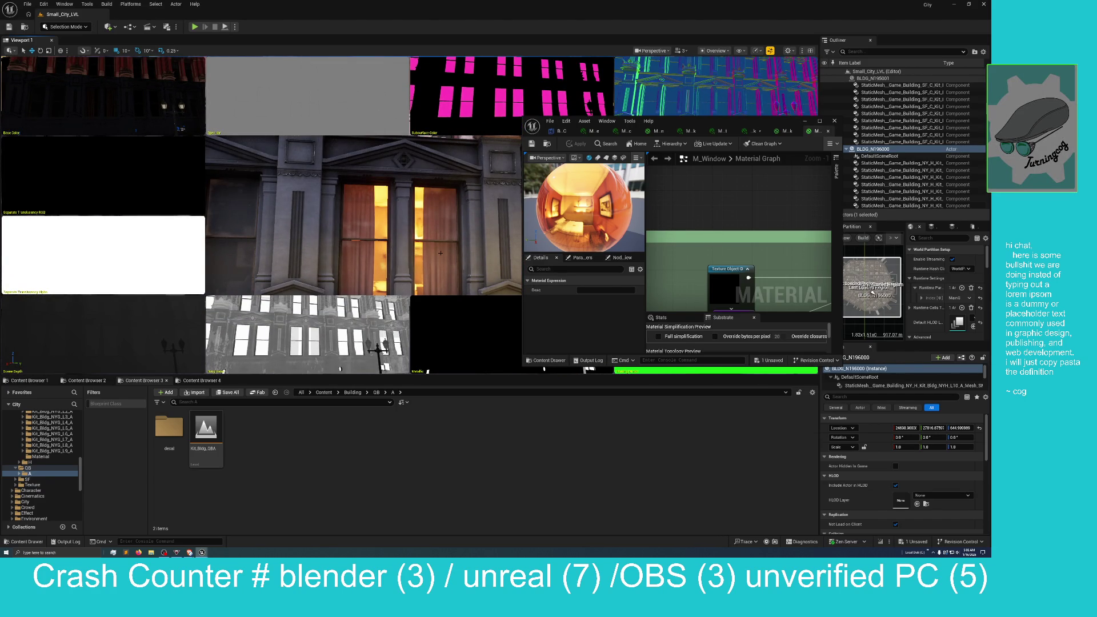
{"action": "scroll", "coordinate": [891, 426], "scroll_direction": "down", "scroll_amount": 4}
{"action": "scroll", "coordinate": [898, 436], "scroll_direction": "up", "scroll_amount": 4}
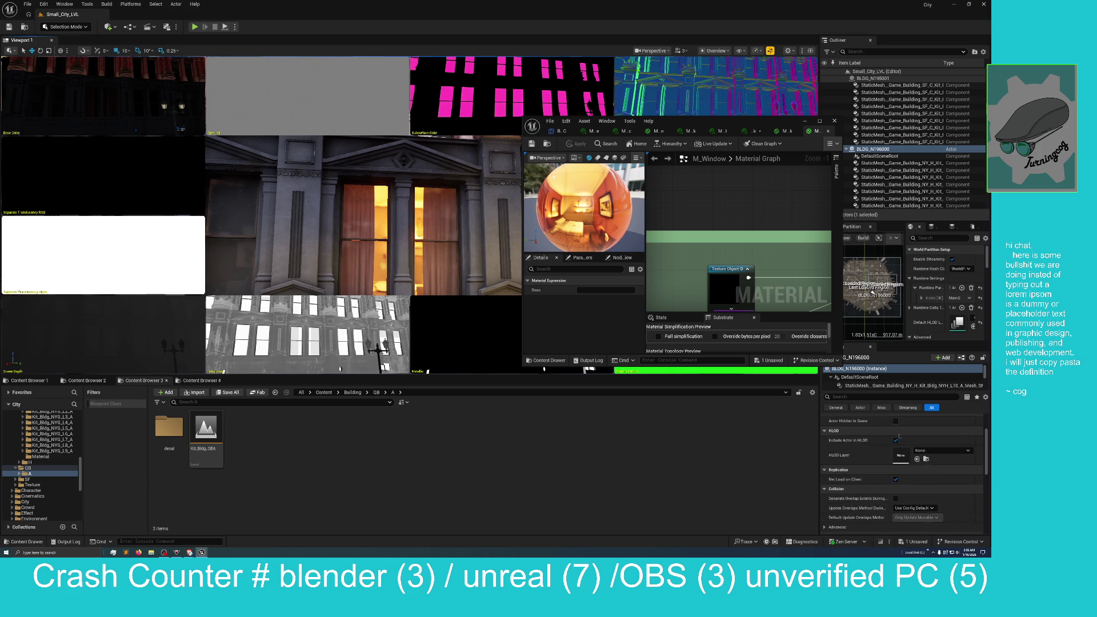
{"action": "left_click", "coordinate": [897, 385]}
{"action": "scroll", "coordinate": [934, 478], "scroll_direction": "down", "scroll_amount": 2}
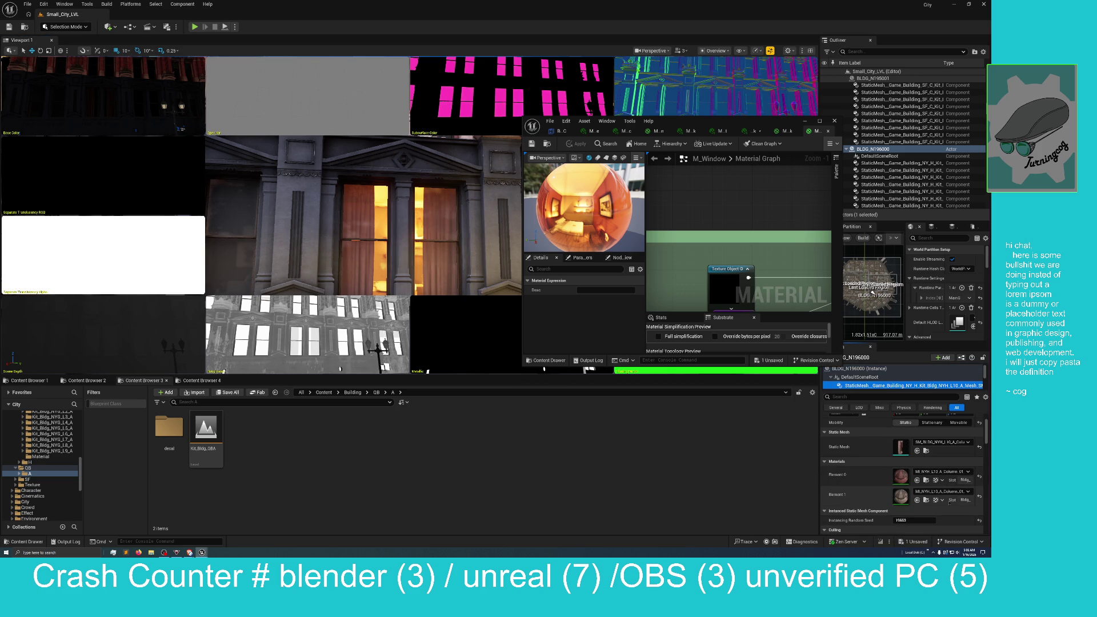
{"action": "scroll", "coordinate": [937, 501], "scroll_direction": "up", "scroll_amount": 2}
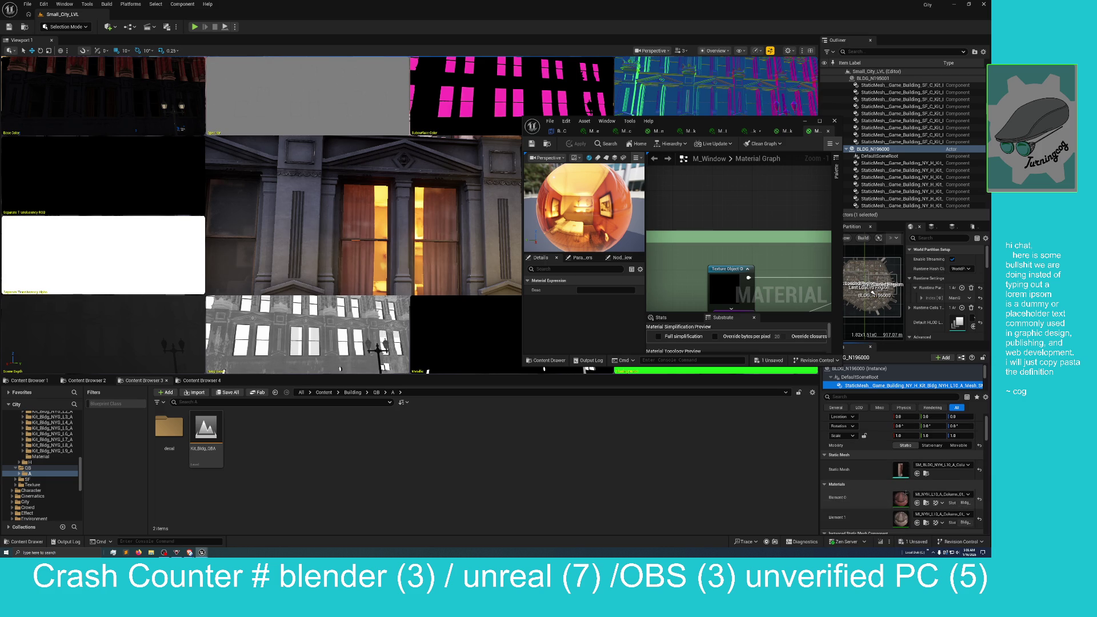
{"action": "scroll", "coordinate": [903, 503], "scroll_direction": "down", "scroll_amount": 1}
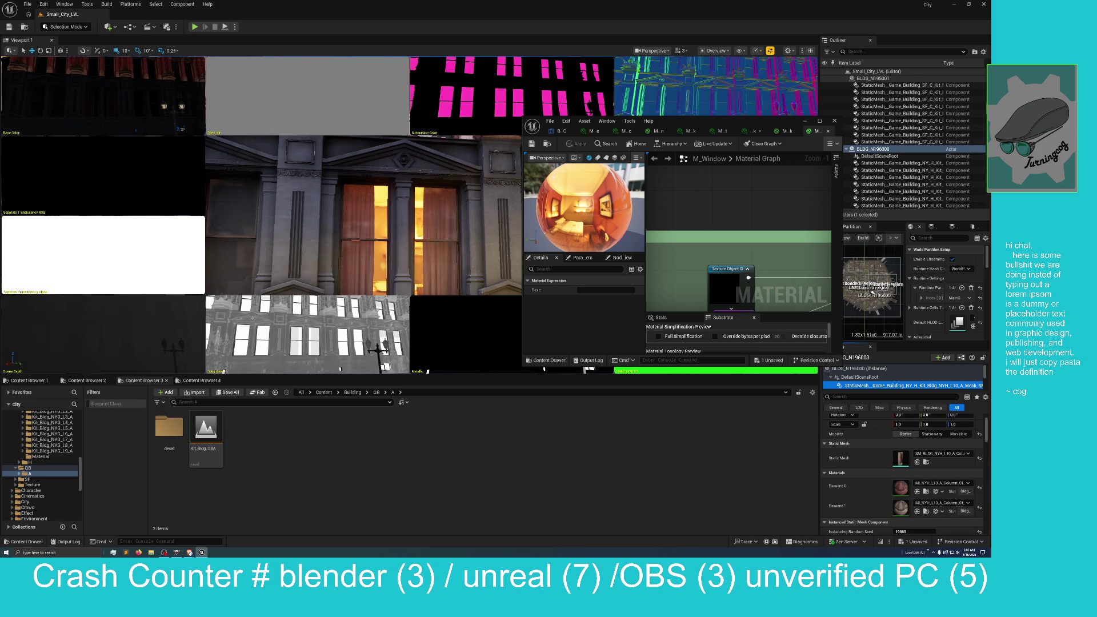
Browse to the wall mesh's material and open MI_NYH_L2_A_Wall_01_2 full screen
{"action": "left_click", "coordinate": [423, 220]}
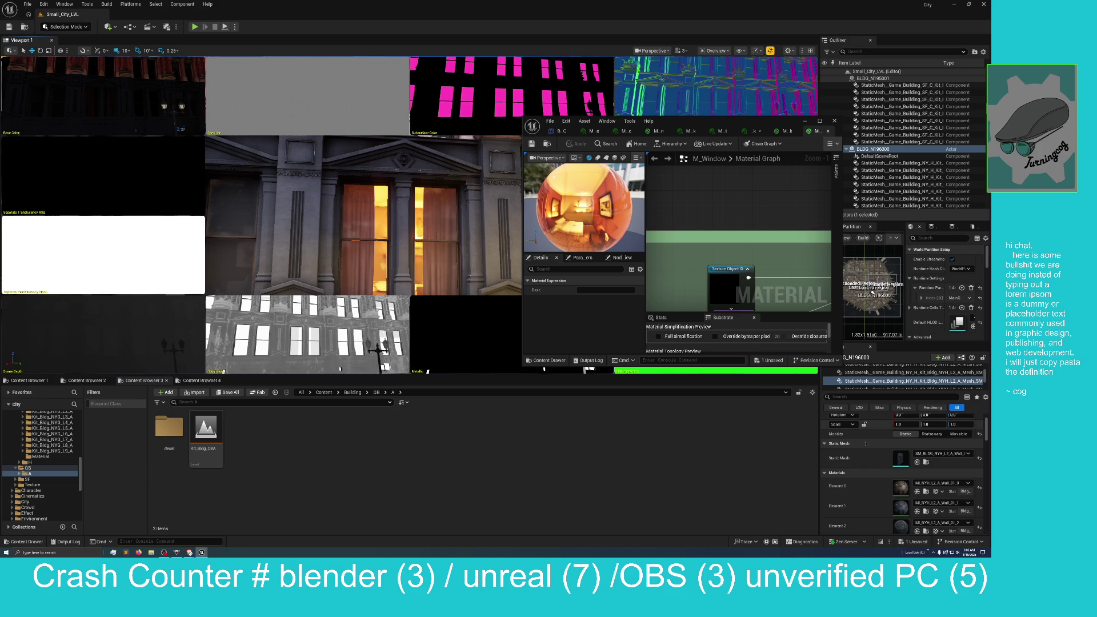
{"action": "scroll", "coordinate": [857, 485], "scroll_direction": "down", "scroll_amount": 1}
{"action": "scroll", "coordinate": [903, 474], "scroll_direction": "down", "scroll_amount": 3}
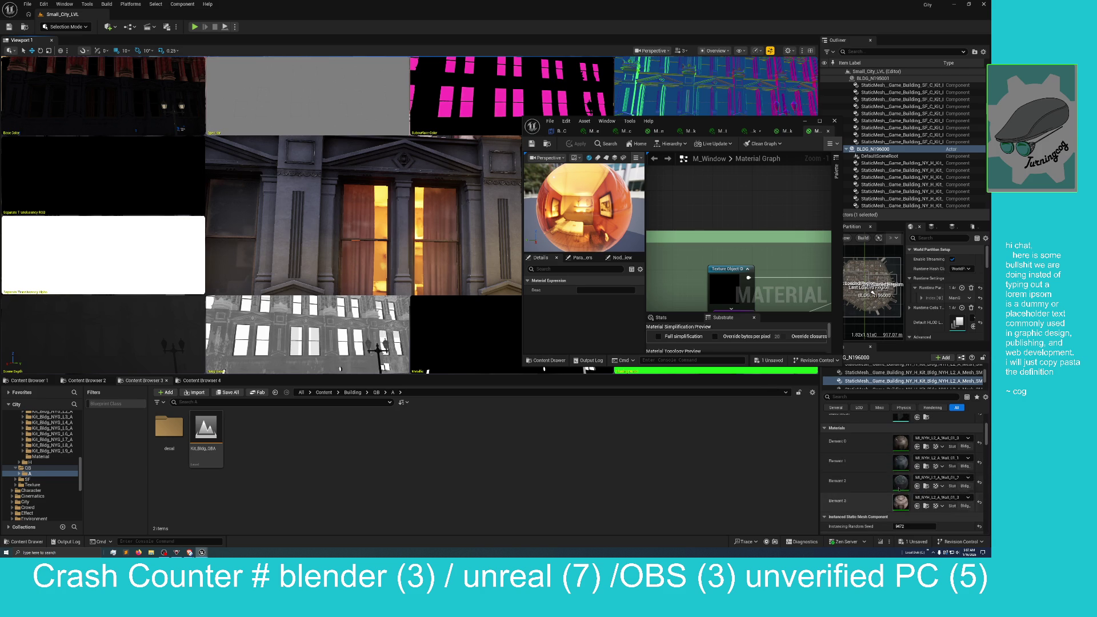
{"action": "left_click", "coordinate": [927, 487]}
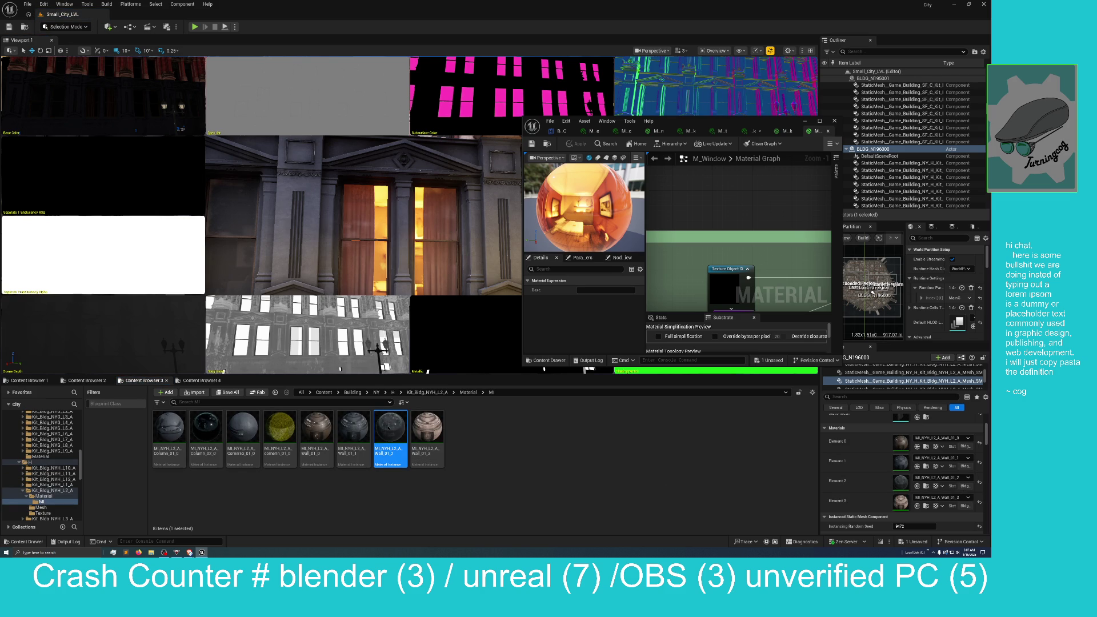
{"action": "double_click", "coordinate": [389, 429]}
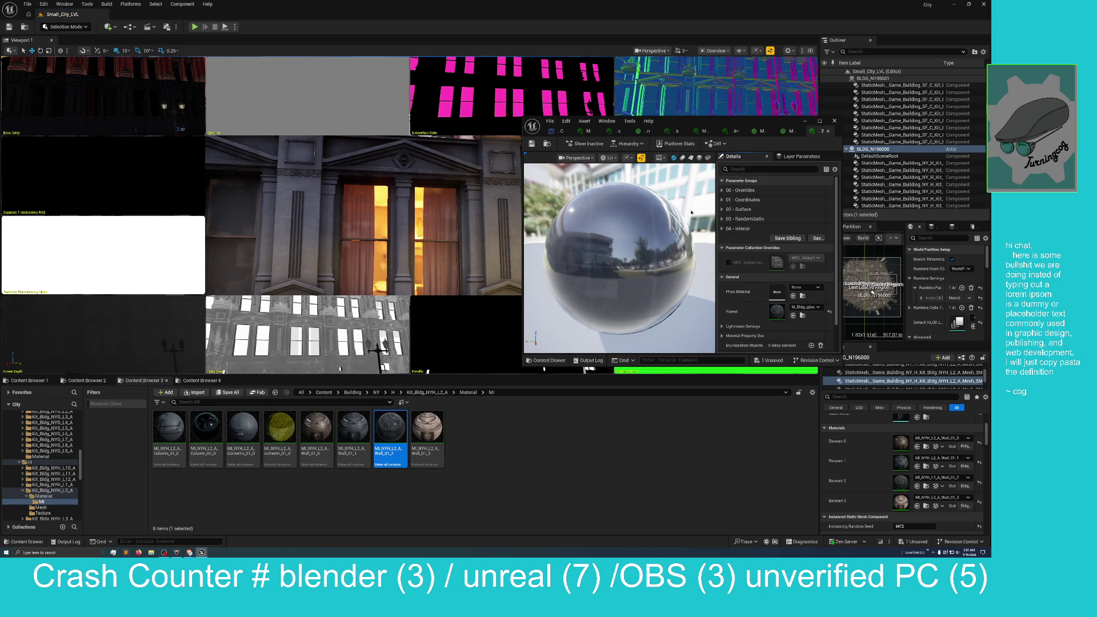
{"action": "double_click", "coordinate": [764, 123]}
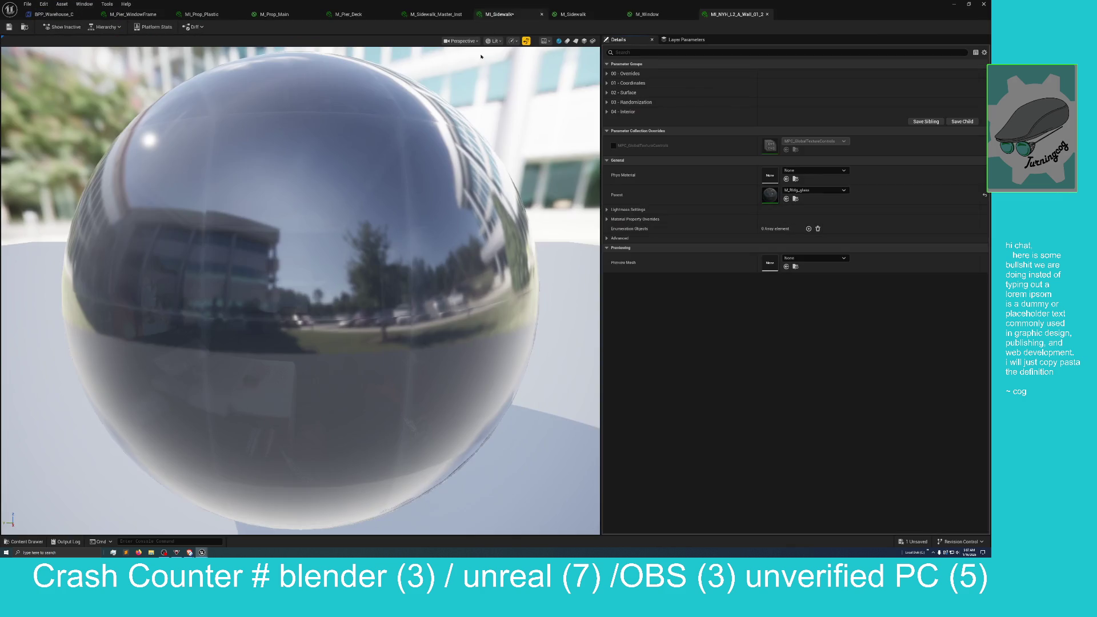
Expand parameter groups 00 Overrides, 01 Coordinates, 02 Surface, 03 Randomization and 04 Interior
{"action": "left_click", "coordinate": [626, 73]}
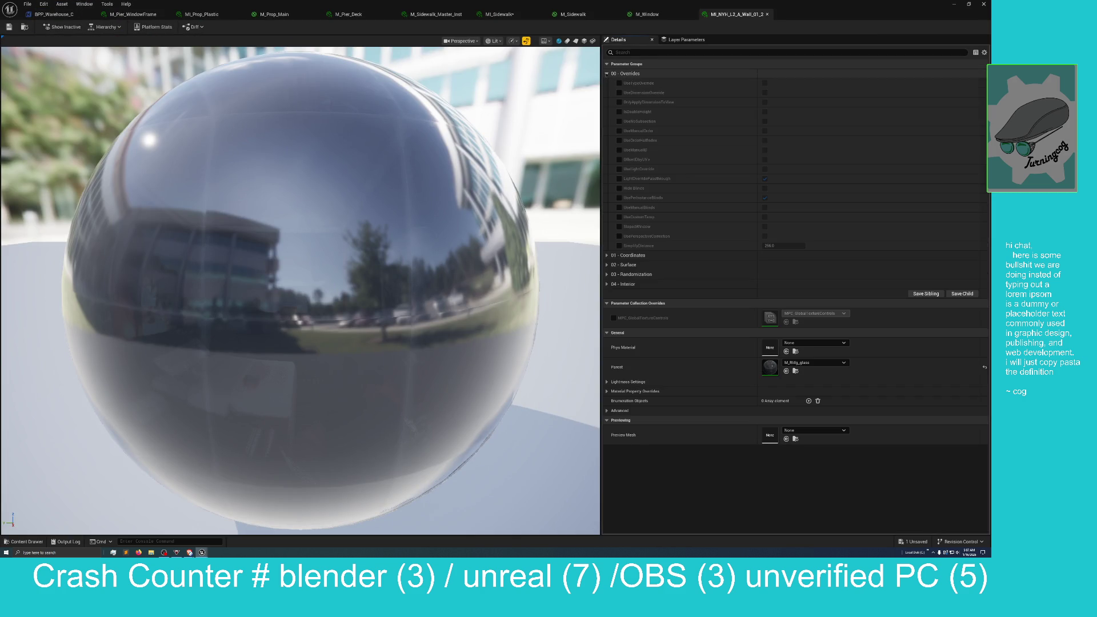
{"action": "left_click", "coordinate": [625, 255]}
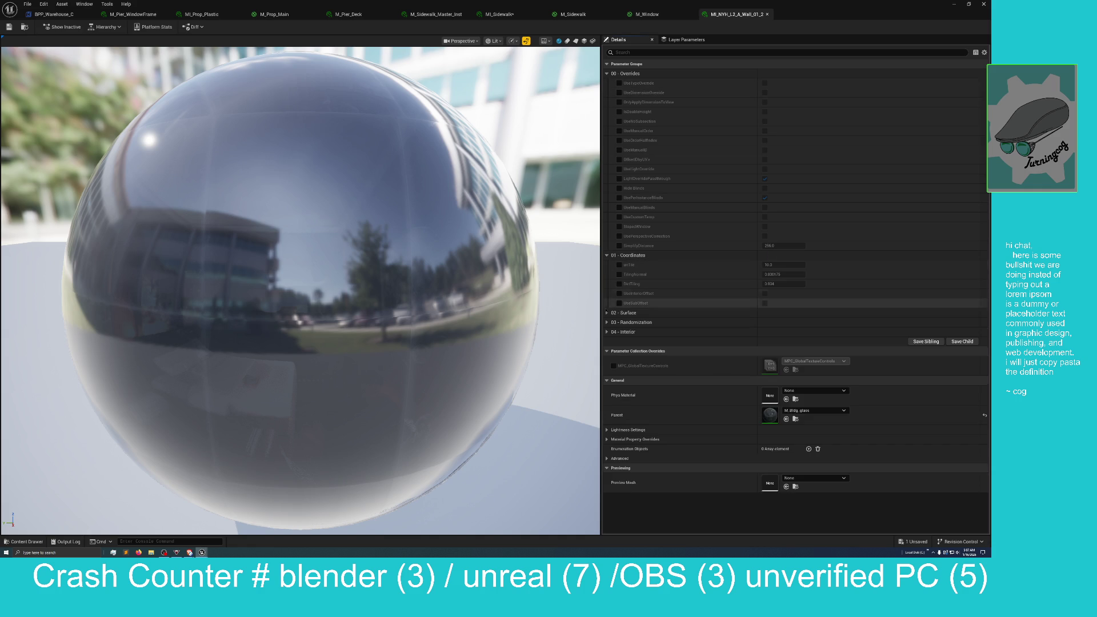
{"action": "left_click", "coordinate": [624, 313]}
{"action": "scroll", "coordinate": [623, 343], "scroll_direction": "down", "scroll_amount": 1}
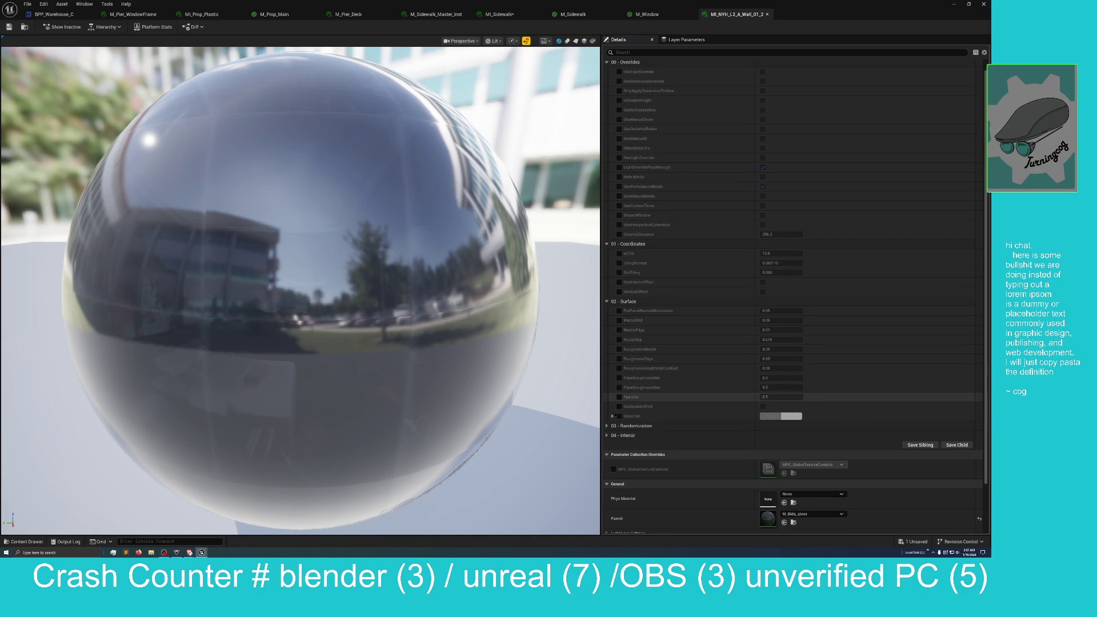
{"action": "left_click", "coordinate": [625, 426]}
{"action": "scroll", "coordinate": [617, 446], "scroll_direction": "down", "scroll_amount": 2}
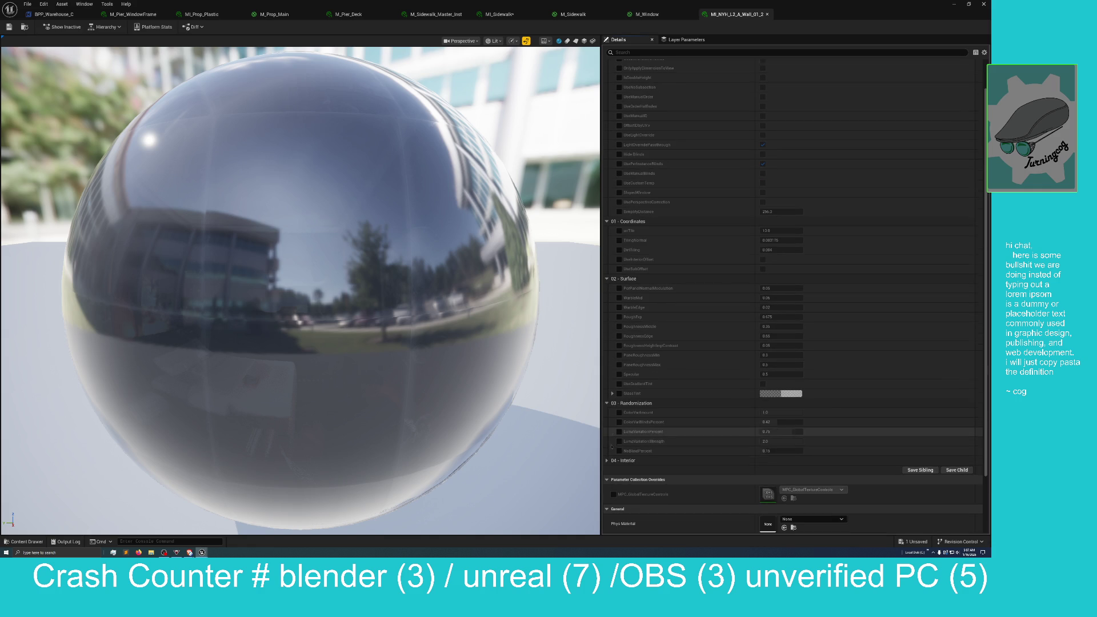
{"action": "left_click", "coordinate": [625, 461]}
Scroll through the Interior parameters, then restore the editor to a smaller window
{"action": "scroll", "coordinate": [624, 441], "scroll_direction": "down", "scroll_amount": 3}
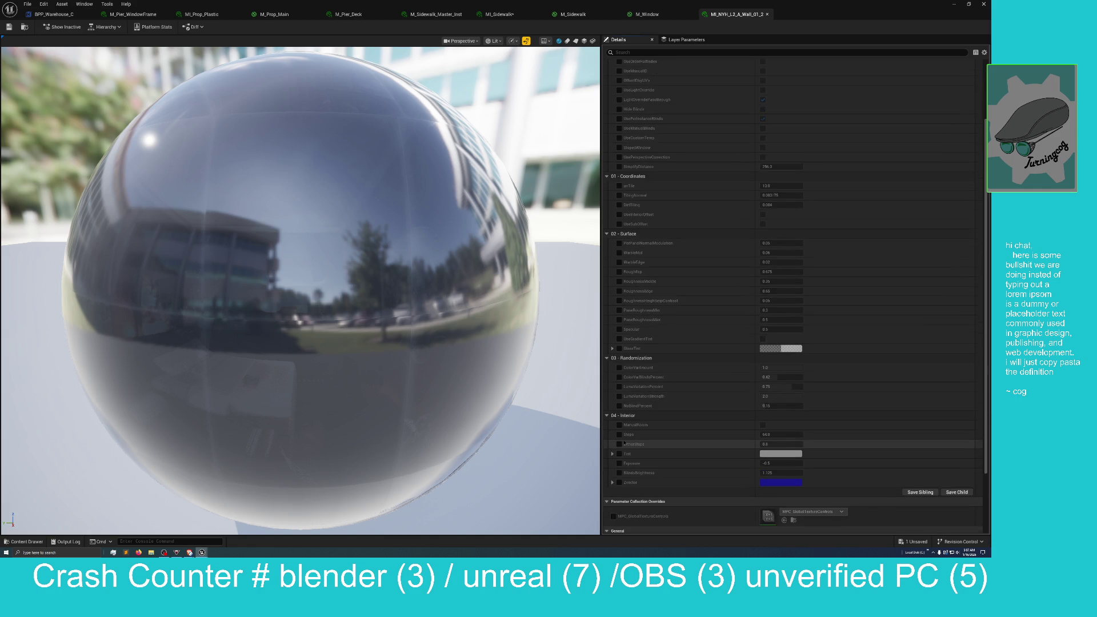
{"action": "scroll", "coordinate": [624, 441], "scroll_direction": "down", "scroll_amount": 3}
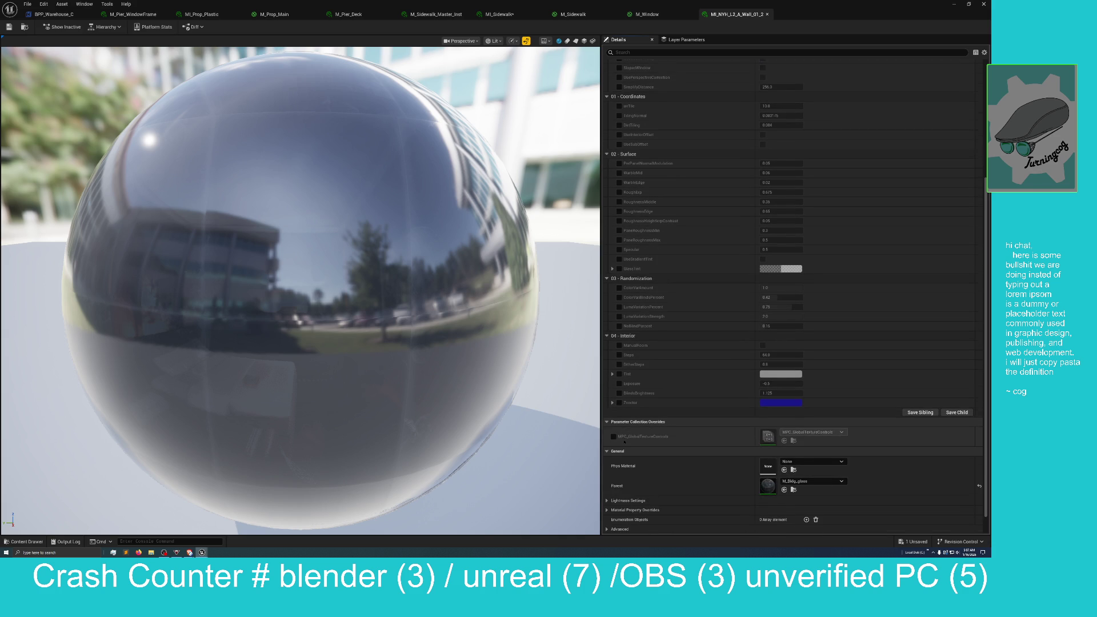
{"action": "scroll", "coordinate": [764, 440], "scroll_direction": "down", "scroll_amount": 1}
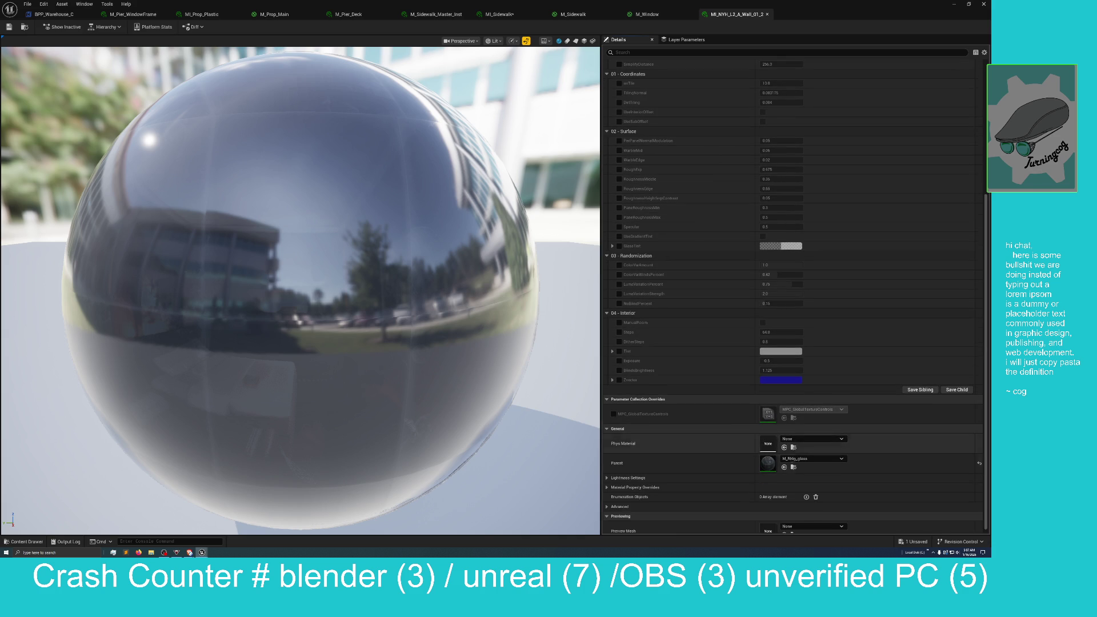
{"action": "scroll", "coordinate": [697, 463], "scroll_direction": "down", "scroll_amount": 1}
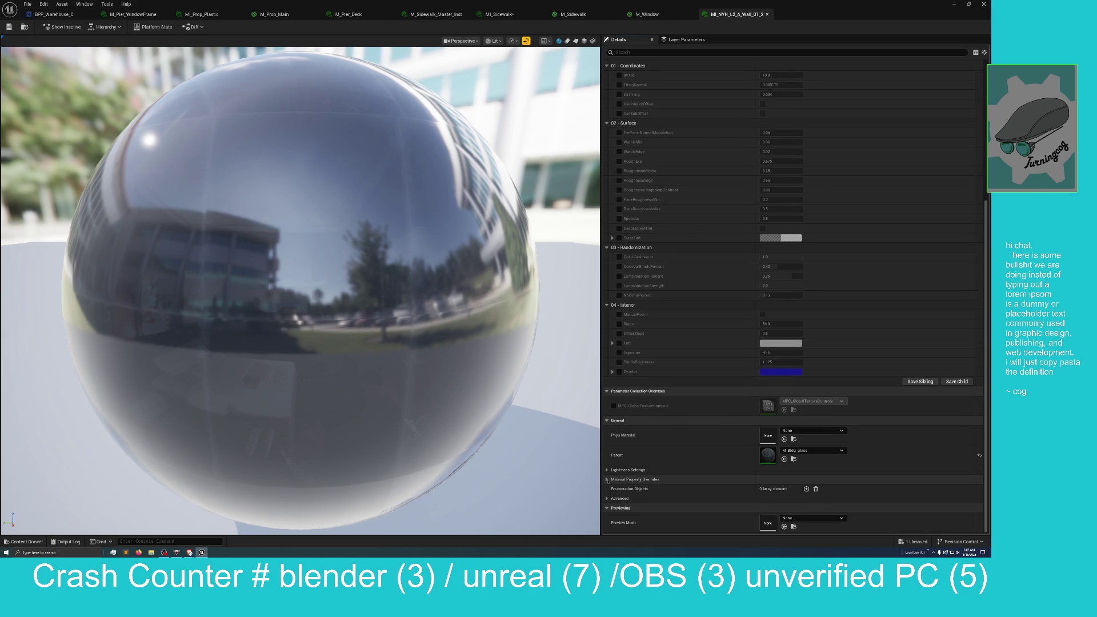
{"action": "scroll", "coordinate": [669, 453], "scroll_direction": "up", "scroll_amount": 1}
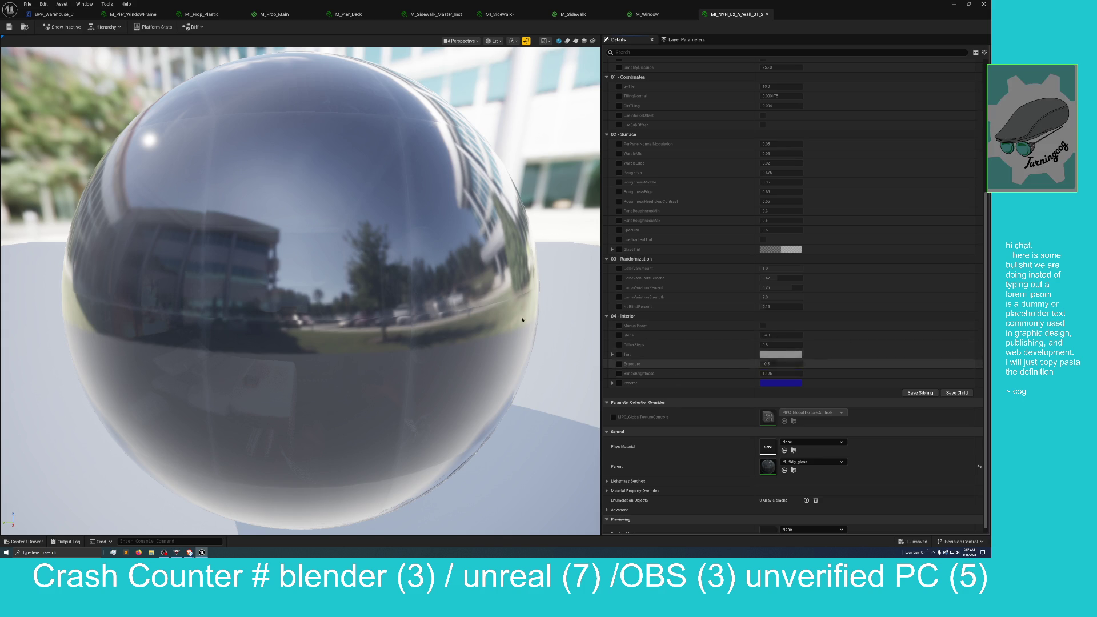
{"action": "mouse_move", "coordinate": [809, 10]}
{"action": "left_mouse_down"}
{"action": "mouse_move", "coordinate": [766, 100]}
{"action": "mouse_move", "coordinate": [766, 137]}
{"action": "left_mouse_up"}
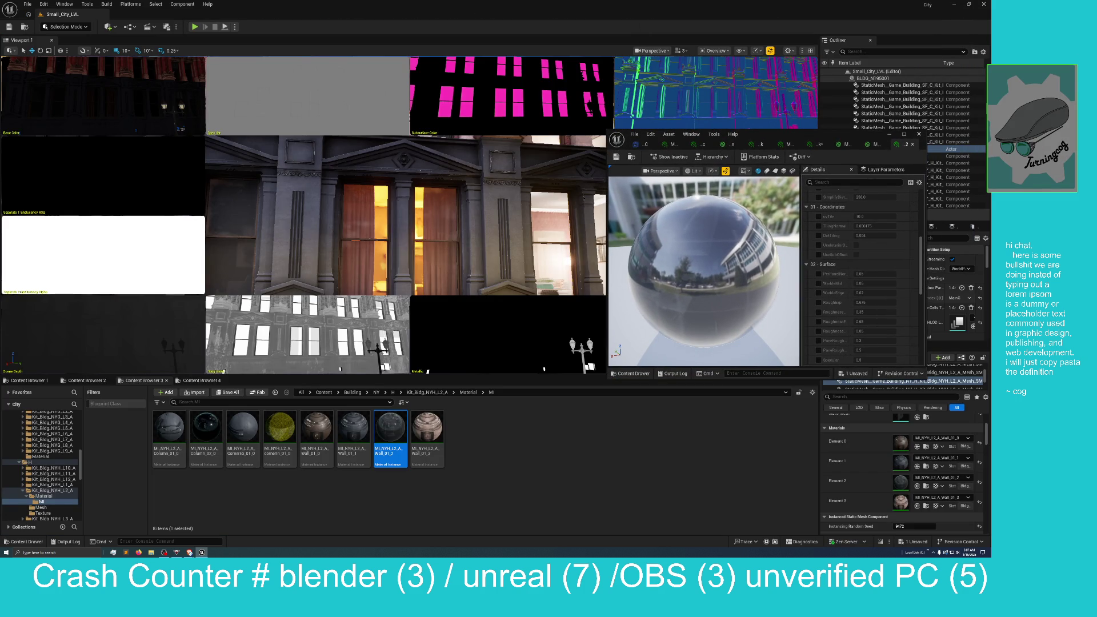
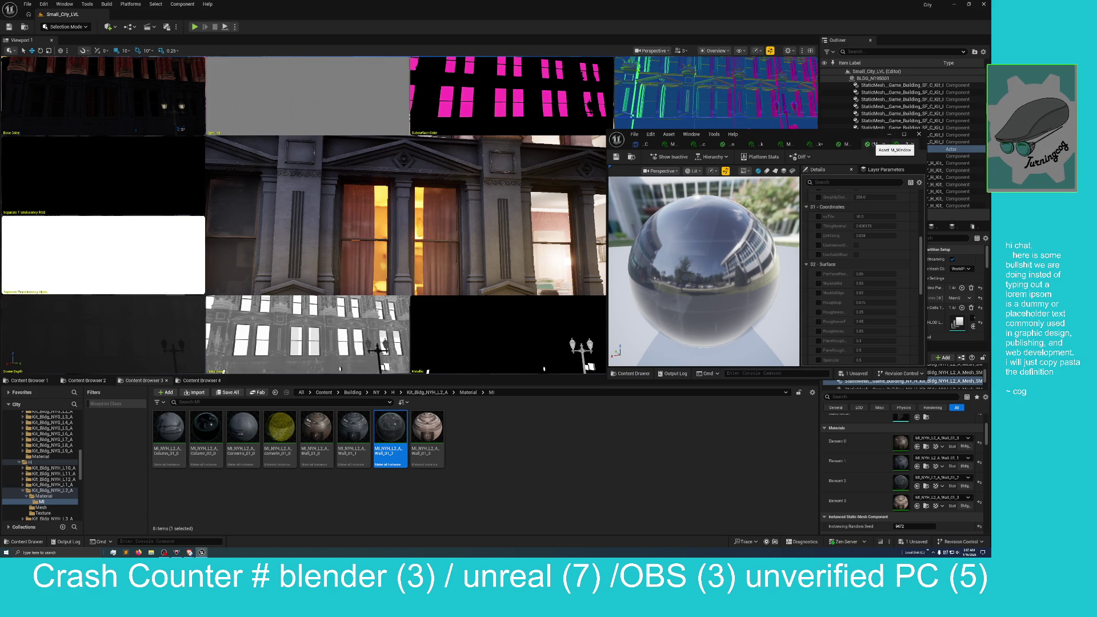
Maximize the M_Window material graph and centre it on the Shader Out node
{"action": "left_click", "coordinate": [874, 144]}
{"action": "double_click", "coordinate": [835, 138]}
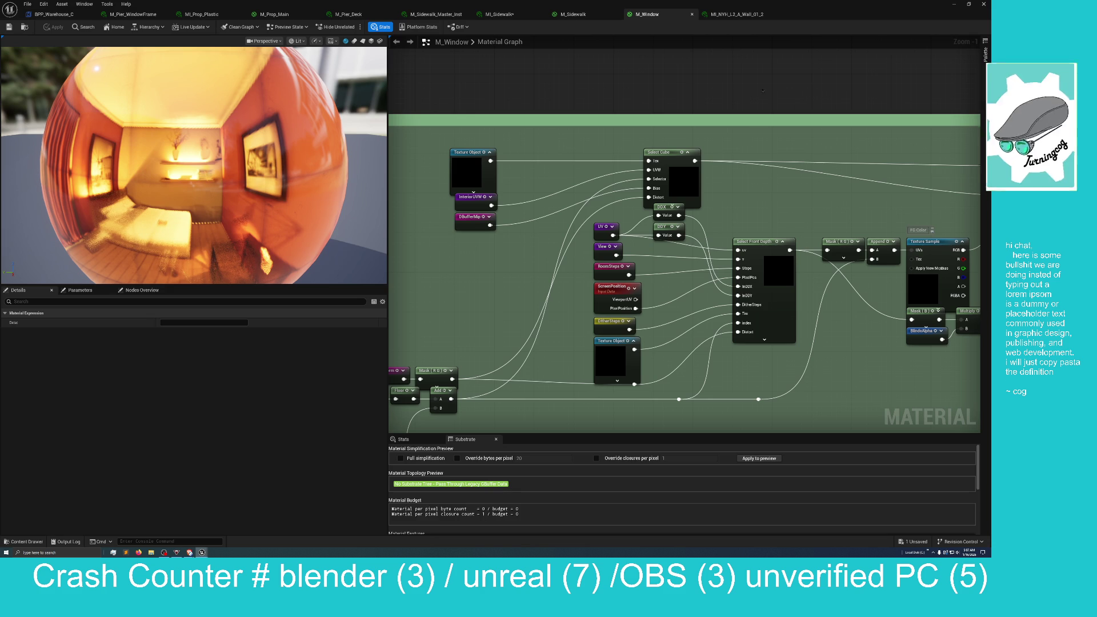
{"action": "mouse_move", "coordinate": [768, 86]}
{"action": "left_mouse_down"}
{"action": "mouse_move", "coordinate": [742, 81]}
{"action": "mouse_move", "coordinate": [543, 138]}
{"action": "mouse_move", "coordinate": [419, 137]}
{"action": "mouse_move", "coordinate": [539, 104]}
{"action": "mouse_move", "coordinate": [419, 109]}
{"action": "mouse_move", "coordinate": [427, 127]}
{"action": "mouse_move", "coordinate": [346, 213]}
{"action": "left_mouse_up"}
{"action": "scroll", "coordinate": [417, 280], "scroll_direction": "down", "scroll_amount": 2}
{"action": "mouse_move", "coordinate": [417, 280]}
{"action": "left_mouse_down"}
{"action": "mouse_move", "coordinate": [471, 344]}
{"action": "mouse_move", "coordinate": [560, 375]}
{"action": "mouse_move", "coordinate": [494, 397]}
{"action": "mouse_move", "coordinate": [653, 366]}
{"action": "left_mouse_up"}
{"action": "scroll", "coordinate": [471, 344], "scroll_direction": "down", "scroll_amount": 2}
{"action": "mouse_move", "coordinate": [740, 378]}
{"action": "left_mouse_down"}
{"action": "mouse_move", "coordinate": [558, 362]}
{"action": "mouse_move", "coordinate": [490, 365]}
{"action": "mouse_move", "coordinate": [489, 385]}
{"action": "left_mouse_up"}
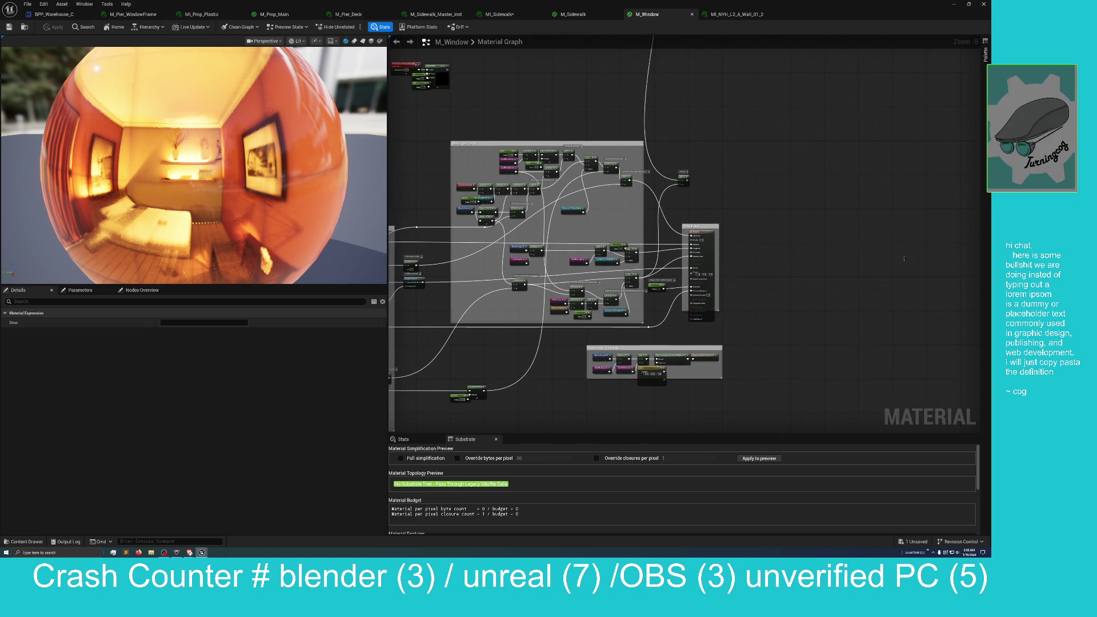
{"action": "scroll", "coordinate": [841, 295], "scroll_direction": "up", "scroll_amount": 4}
{"action": "mouse_move", "coordinate": [645, 277]}
{"action": "left_mouse_down"}
{"action": "mouse_move", "coordinate": [632, 326]}
{"action": "mouse_move", "coordinate": [678, 265]}
{"action": "mouse_move", "coordinate": [708, 248]}
{"action": "left_mouse_up"}
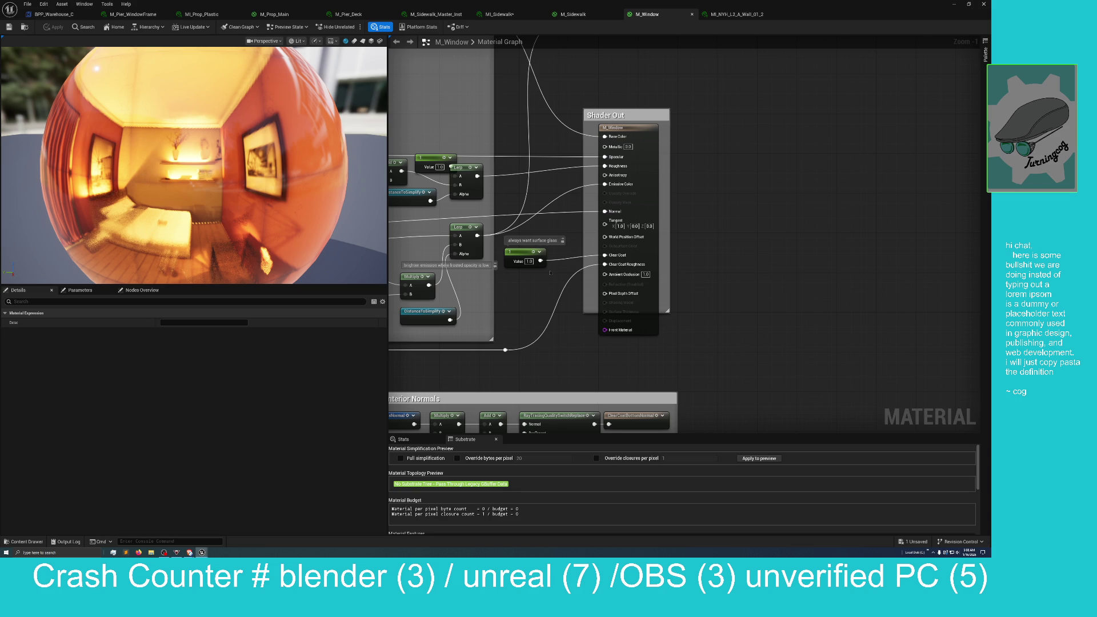
{"action": "mouse_move", "coordinate": [550, 369]}
{"action": "left_mouse_down"}
{"action": "mouse_move", "coordinate": [637, 328]}
{"action": "mouse_move", "coordinate": [741, 255]}
{"action": "mouse_move", "coordinate": [742, 230]}
{"action": "mouse_move", "coordinate": [857, 232]}
{"action": "mouse_move", "coordinate": [826, 241]}
{"action": "mouse_move", "coordinate": [811, 204]}
{"action": "mouse_move", "coordinate": [801, 402]}
{"action": "mouse_move", "coordinate": [800, 223]}
{"action": "mouse_move", "coordinate": [784, 237]}
{"action": "mouse_move", "coordinate": [786, 272]}
{"action": "mouse_move", "coordinate": [783, 260]}
{"action": "left_mouse_up"}
{"action": "scroll", "coordinate": [825, 241], "scroll_direction": "down", "scroll_amount": 3}
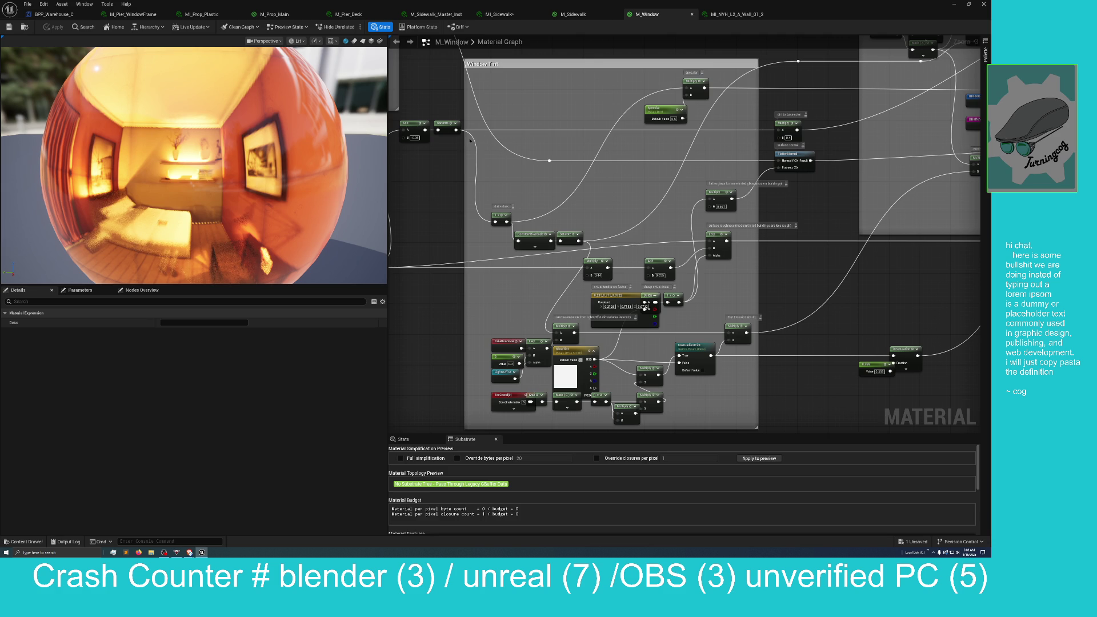
{"action": "mouse_move", "coordinate": [469, 140]}
{"action": "left_mouse_down"}
{"action": "mouse_move", "coordinate": [587, 171]}
{"action": "mouse_move", "coordinate": [677, 102]}
{"action": "left_mouse_up"}
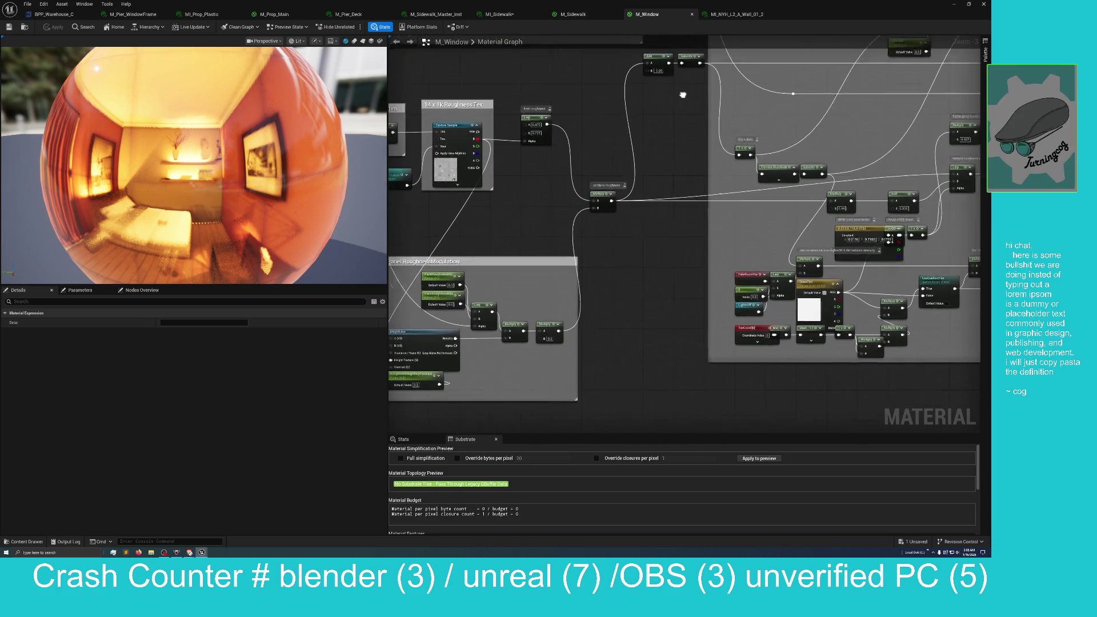
{"action": "scroll", "coordinate": [654, 279], "scroll_direction": "down", "scroll_amount": 3}
{"action": "scroll", "coordinate": [654, 278], "scroll_direction": "up", "scroll_amount": 2}
{"action": "mouse_move", "coordinate": [654, 279]}
{"action": "left_mouse_down"}
{"action": "mouse_move", "coordinate": [643, 289]}
{"action": "mouse_move", "coordinate": [637, 274]}
{"action": "left_mouse_up"}
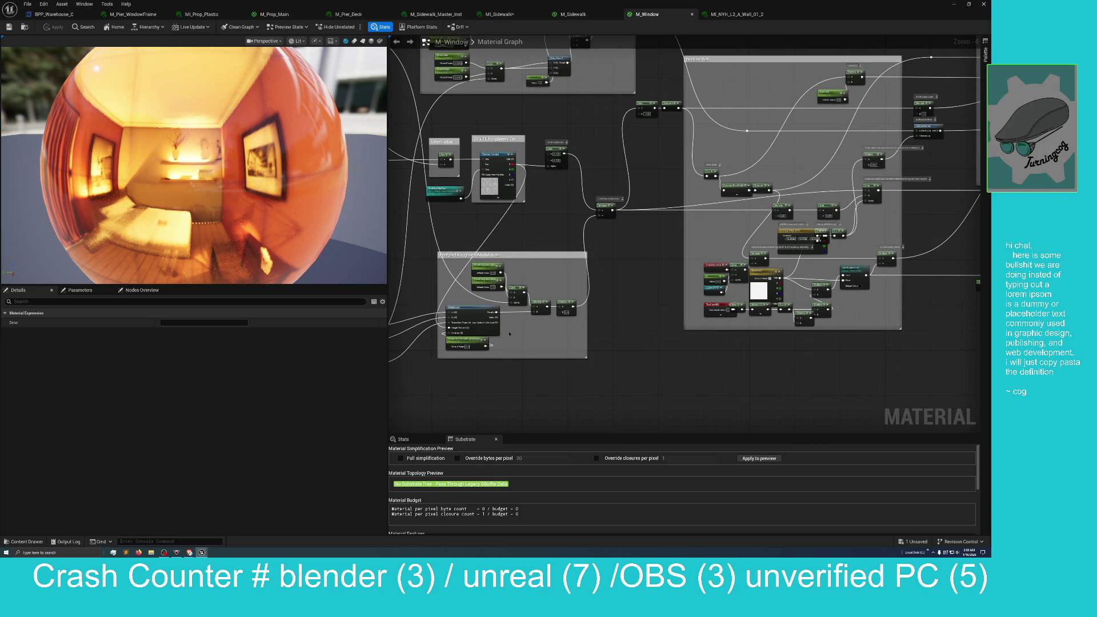
{"action": "mouse_move", "coordinate": [617, 259]}
{"action": "left_mouse_down"}
{"action": "mouse_move", "coordinate": [628, 245]}
{"action": "mouse_move", "coordinate": [560, 290]}
{"action": "left_mouse_up"}
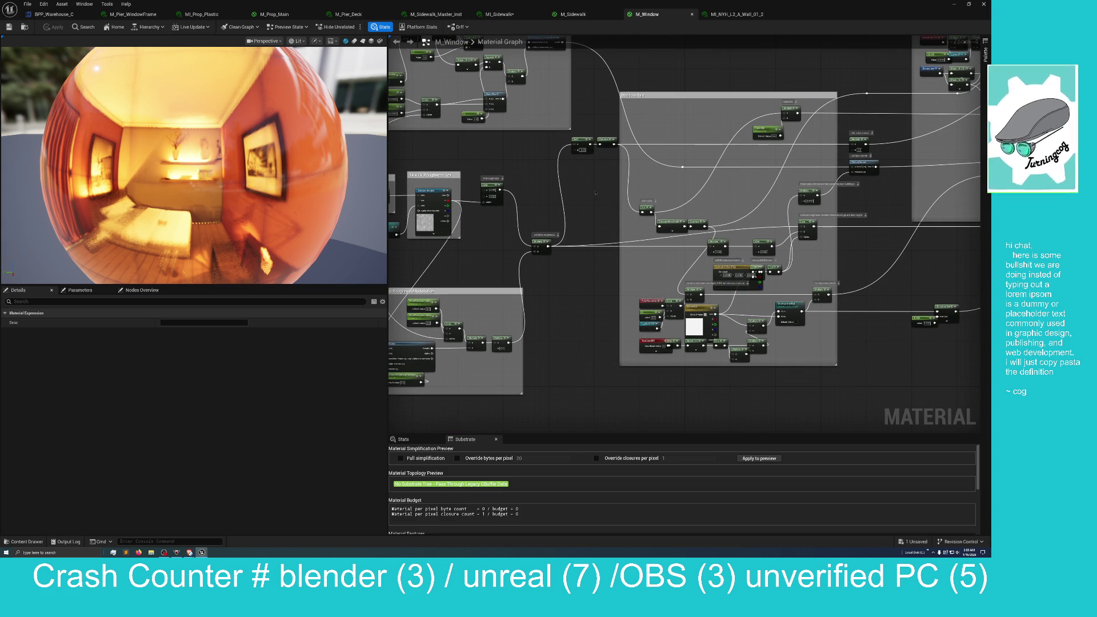
{"action": "left_click_drag", "start_coordinate": [568, 161], "coordinate": [521, 192]}
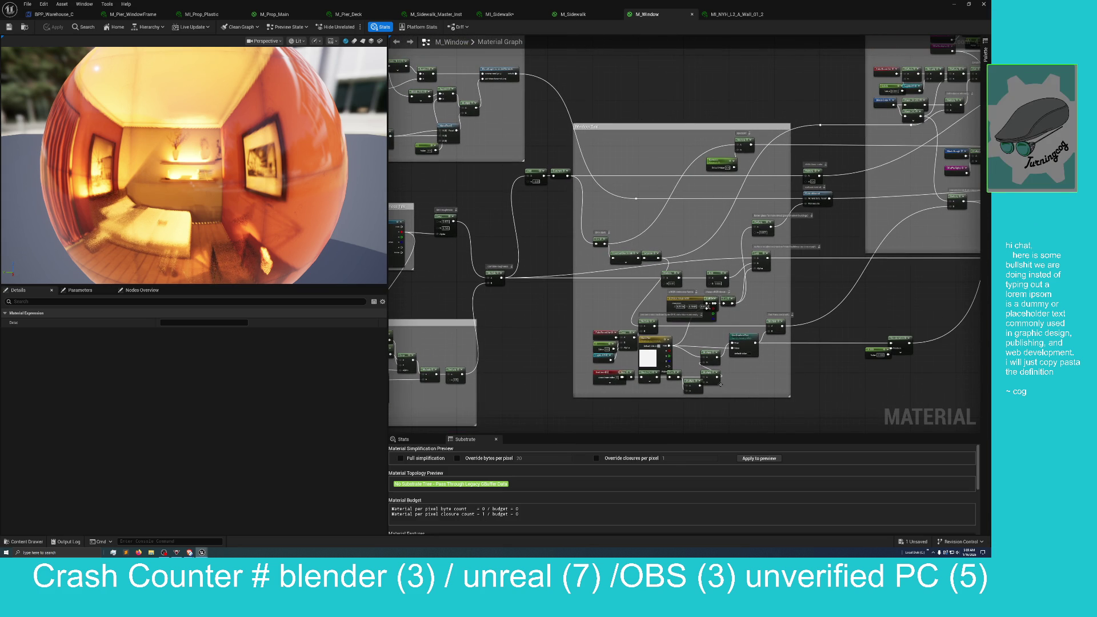
{"action": "mouse_move", "coordinate": [525, 217]}
{"action": "left_mouse_down"}
{"action": "mouse_move", "coordinate": [625, 252]}
{"action": "mouse_move", "coordinate": [639, 372]}
{"action": "mouse_move", "coordinate": [680, 250]}
{"action": "mouse_move", "coordinate": [685, 271]}
{"action": "left_mouse_up"}
{"action": "scroll", "coordinate": [685, 272], "scroll_direction": "up", "scroll_amount": 2}
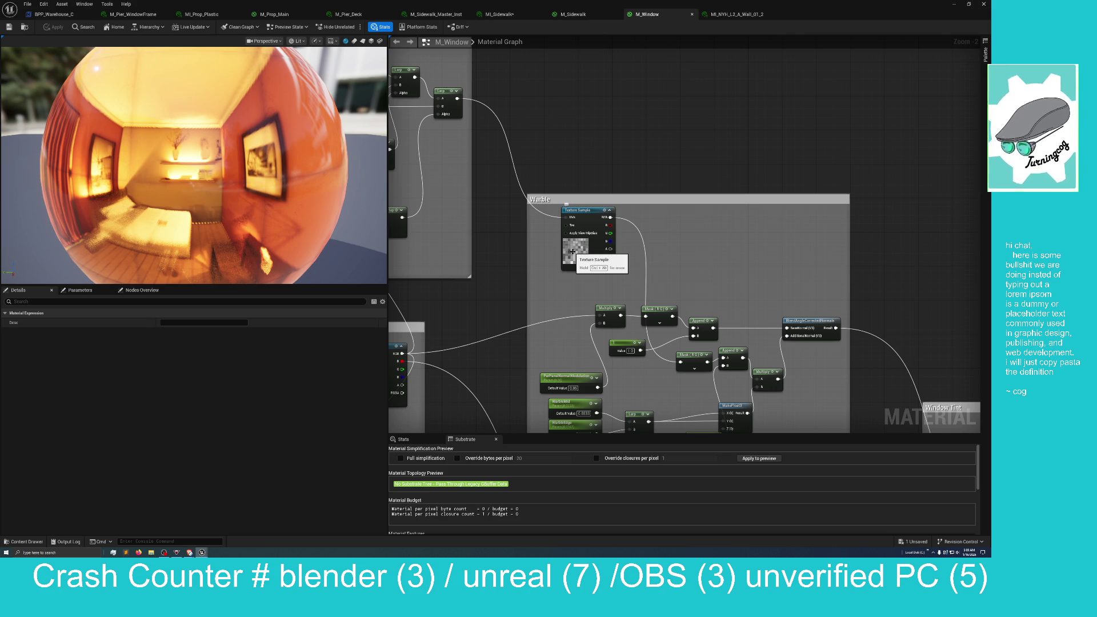
Pan the M_Window graph to the Local Align UV group, then maximize the Alpine Lake Steam page
{"action": "mouse_move", "coordinate": [923, 268]}
{"action": "left_mouse_down"}
{"action": "mouse_move", "coordinate": [897, 207]}
{"action": "mouse_move", "coordinate": [878, 207]}
{"action": "left_mouse_up"}
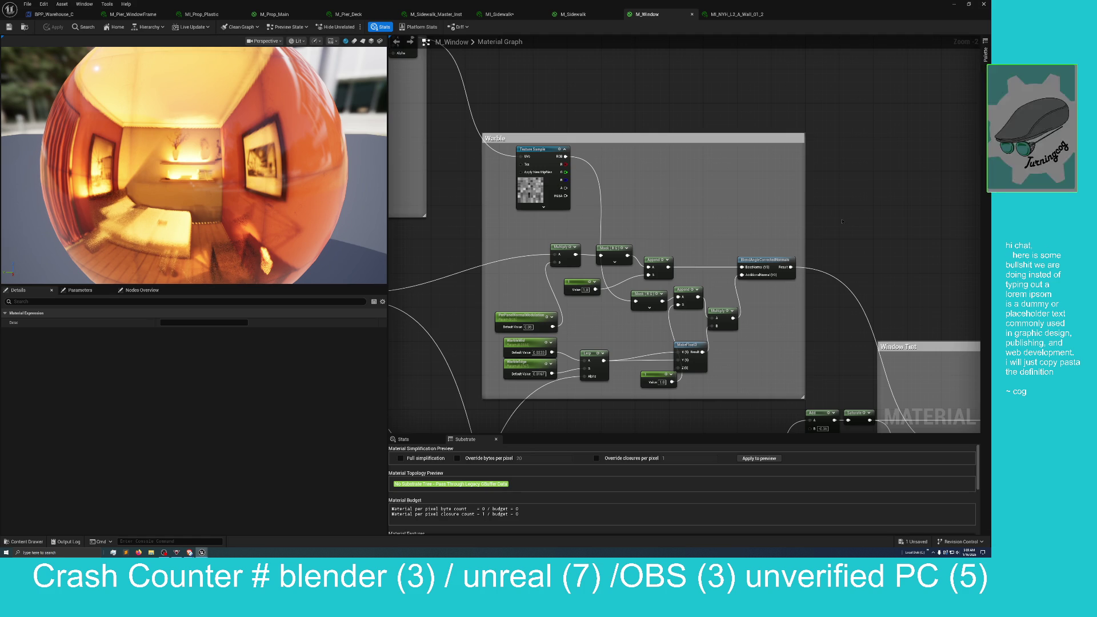
{"action": "left_click_drag", "start_coordinate": [842, 221], "coordinate": [871, 318]}
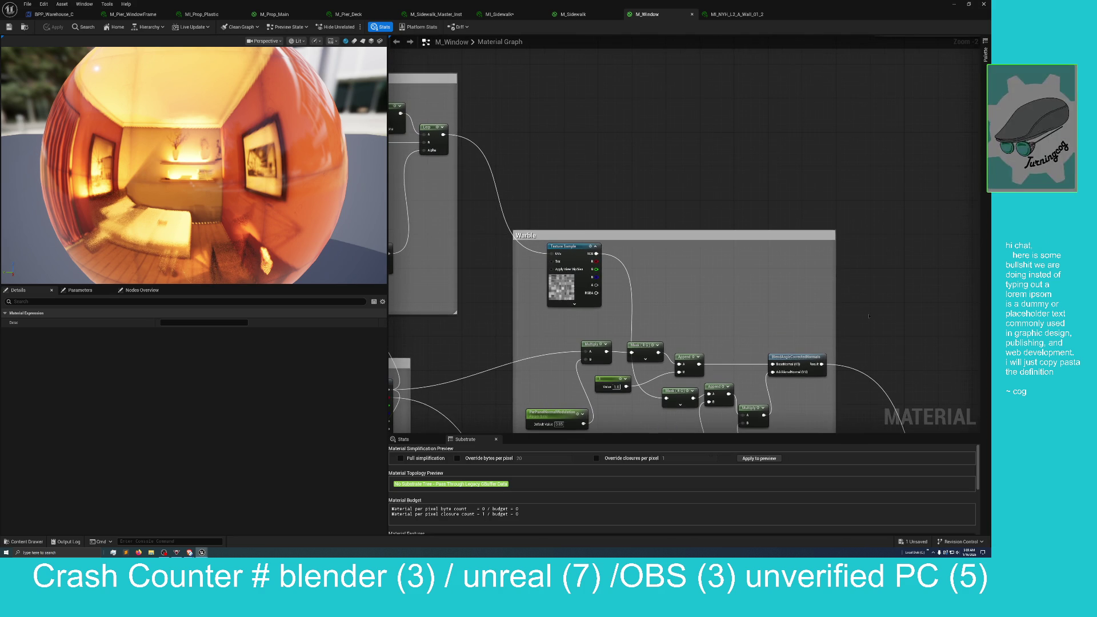
{"action": "left_click_drag", "start_coordinate": [710, 196], "coordinate": [729, 215]}
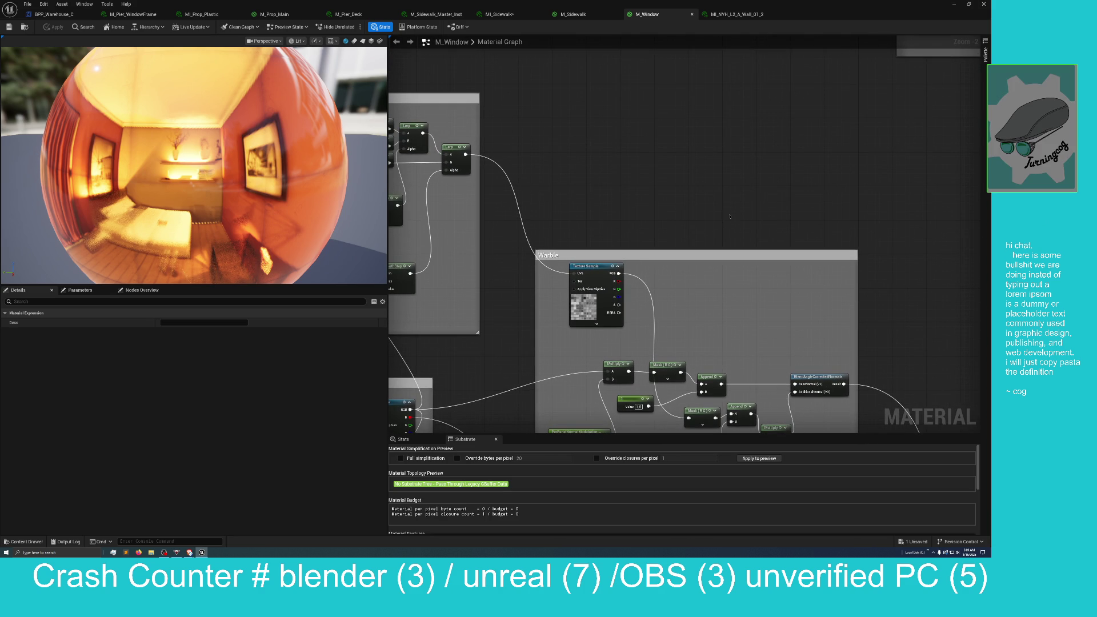
{"action": "mouse_move", "coordinate": [729, 214]}
{"action": "left_mouse_down"}
{"action": "mouse_move", "coordinate": [762, 236]}
{"action": "mouse_move", "coordinate": [836, 228]}
{"action": "mouse_move", "coordinate": [889, 237]}
{"action": "left_mouse_up"}
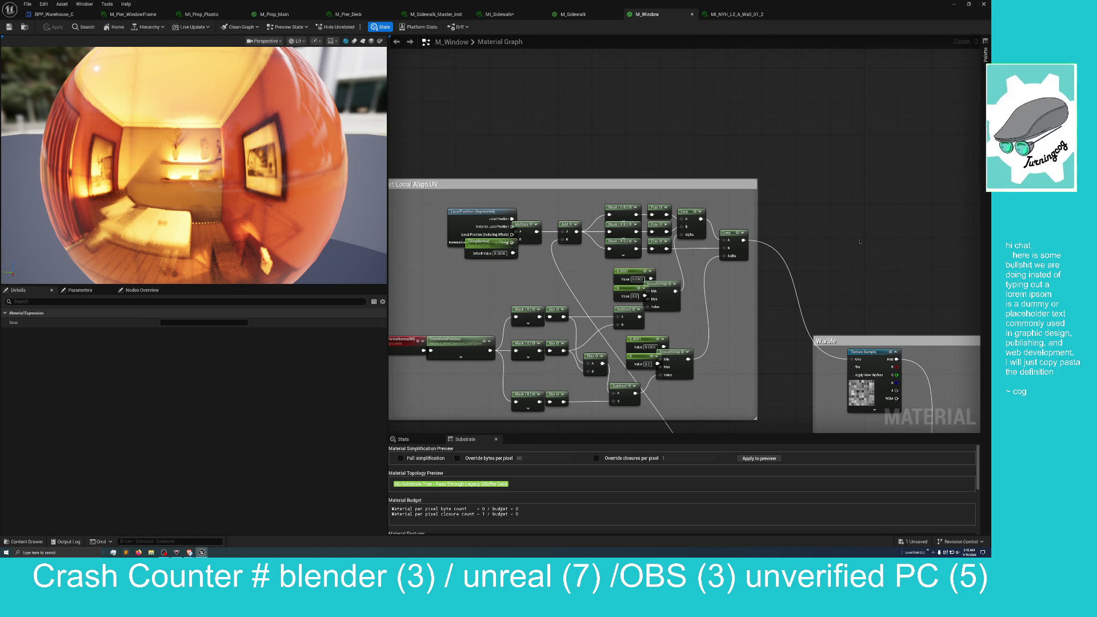
{"action": "mouse_move", "coordinate": [859, 238]}
{"action": "left_mouse_down"}
{"action": "mouse_move", "coordinate": [825, 303]}
{"action": "mouse_move", "coordinate": [920, 265]}
{"action": "mouse_move", "coordinate": [917, 238]}
{"action": "mouse_move", "coordinate": [872, 172]}
{"action": "mouse_move", "coordinate": [873, 193]}
{"action": "left_mouse_up"}
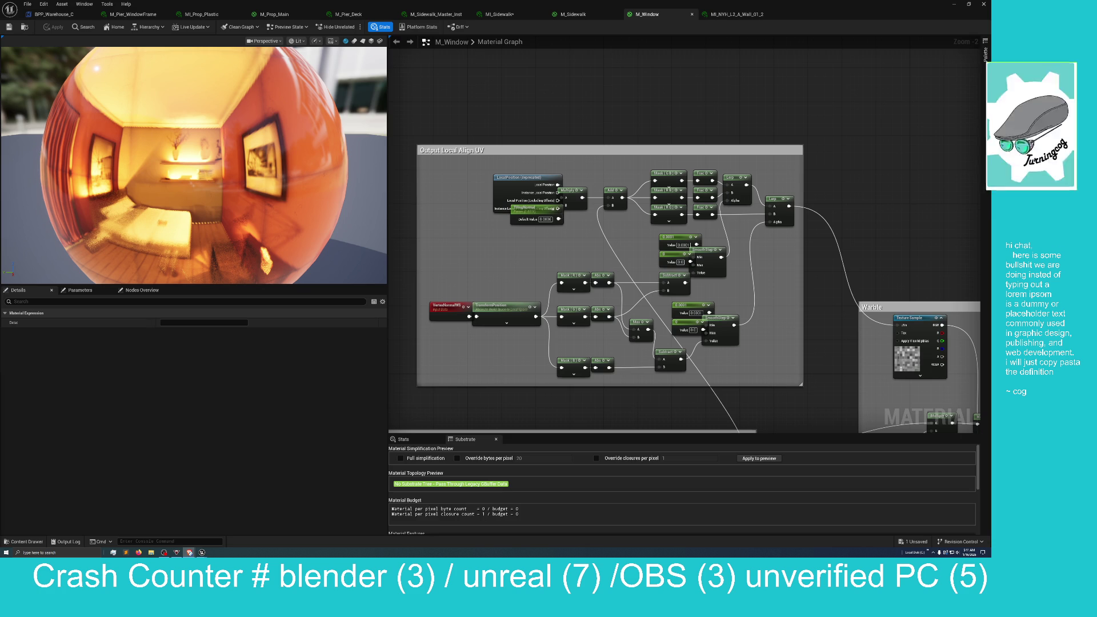
{"action": "left_click_drag", "start_coordinate": [0, 88], "coordinate": [617, 355]}
{"action": "double_click", "coordinate": [617, 355]}
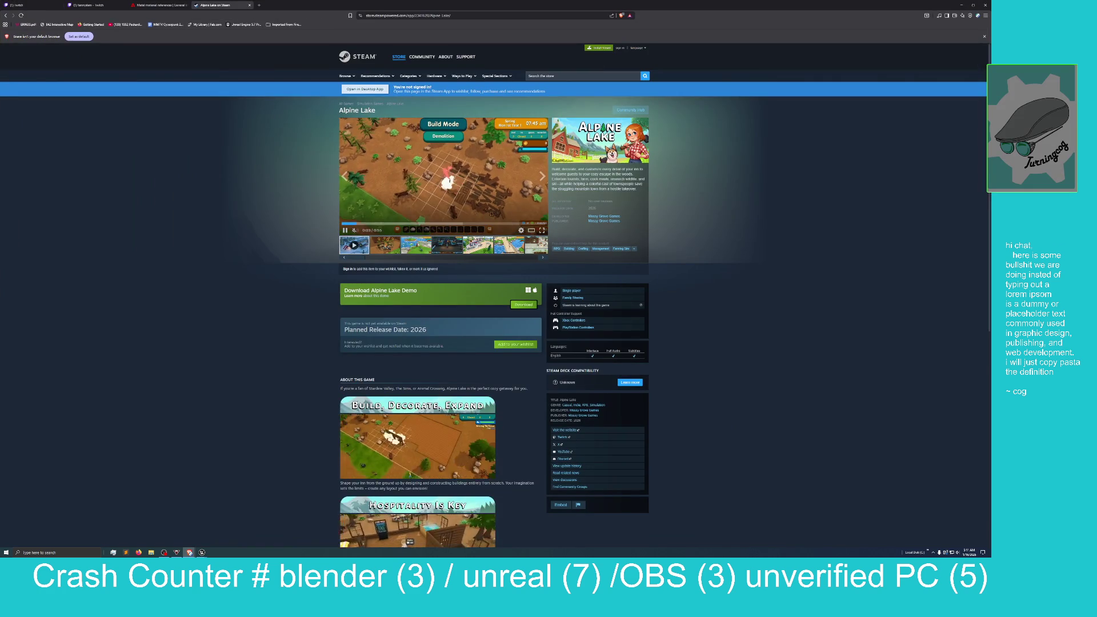
Watch the Alpine Lake trailer full screen, exit it, and minimize the browser
{"action": "key", "text": "f"}
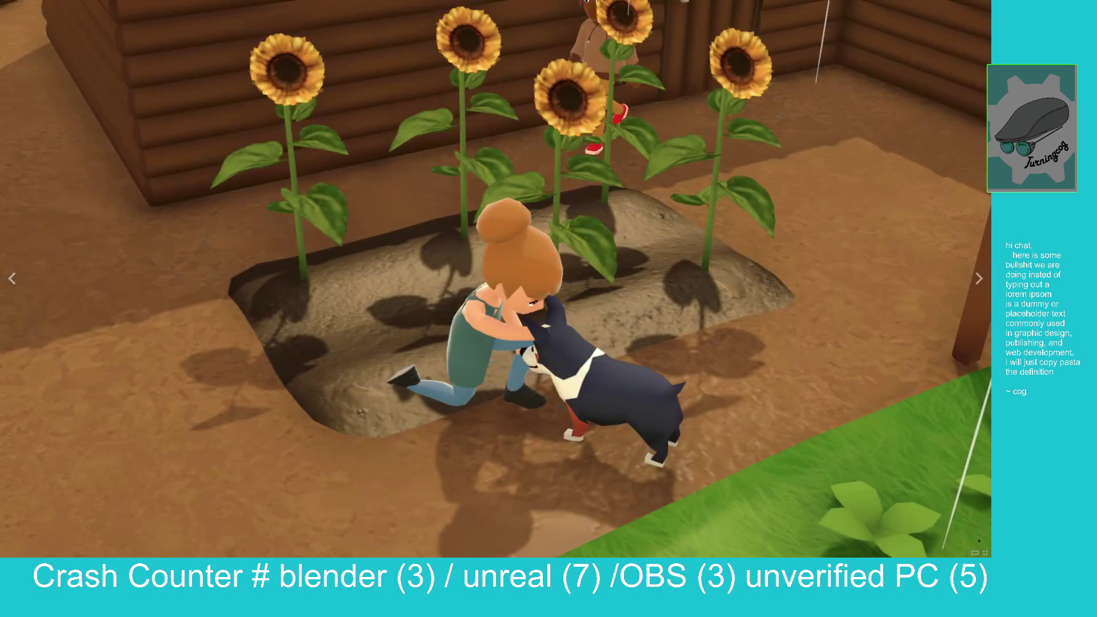
{"action": "key", "text": "Escape"}
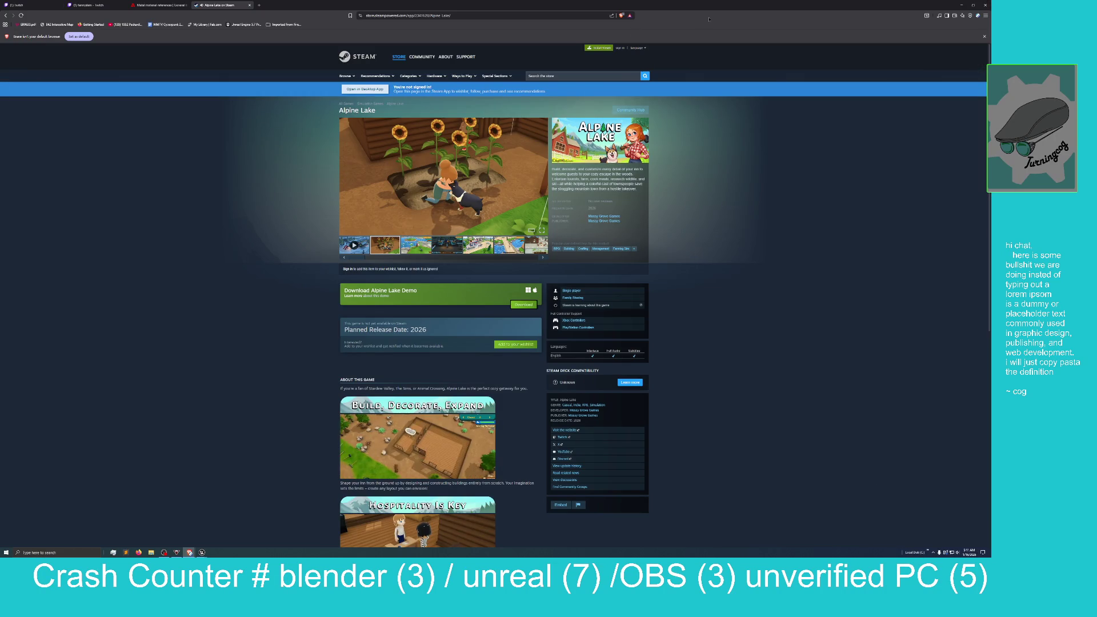
{"action": "left_click", "coordinate": [962, 4]}
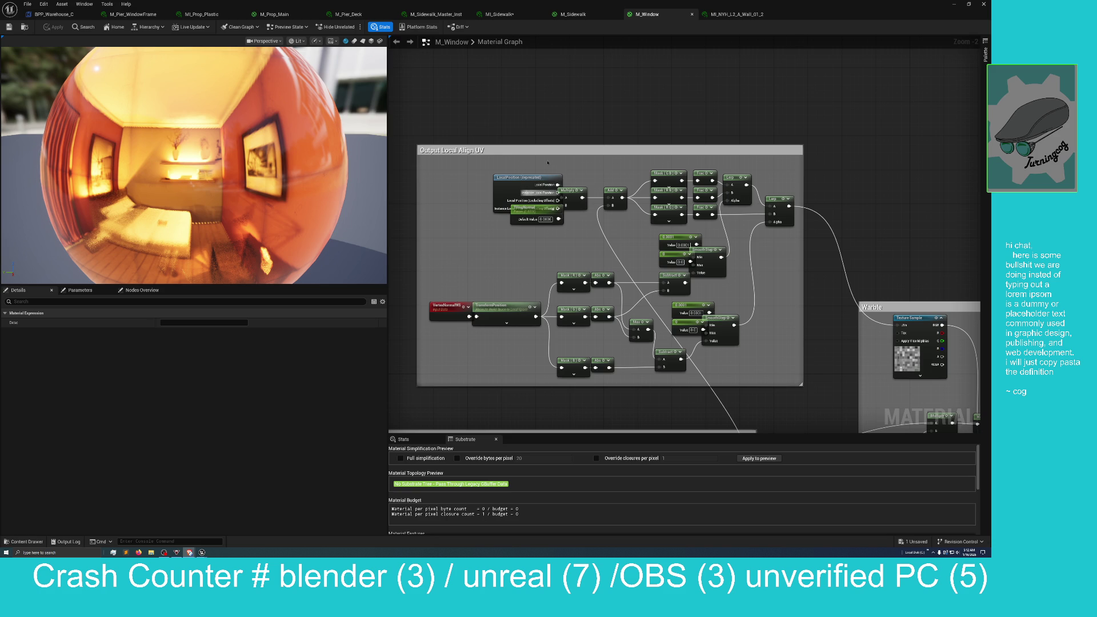
{"action": "mouse_move", "coordinate": [545, 106]}
{"action": "left_mouse_down"}
{"action": "mouse_move", "coordinate": [573, 90]}
{"action": "mouse_move", "coordinate": [554, 79]}
{"action": "left_mouse_up"}
{"action": "scroll", "coordinate": [543, 107], "scroll_direction": "down", "scroll_amount": 2}
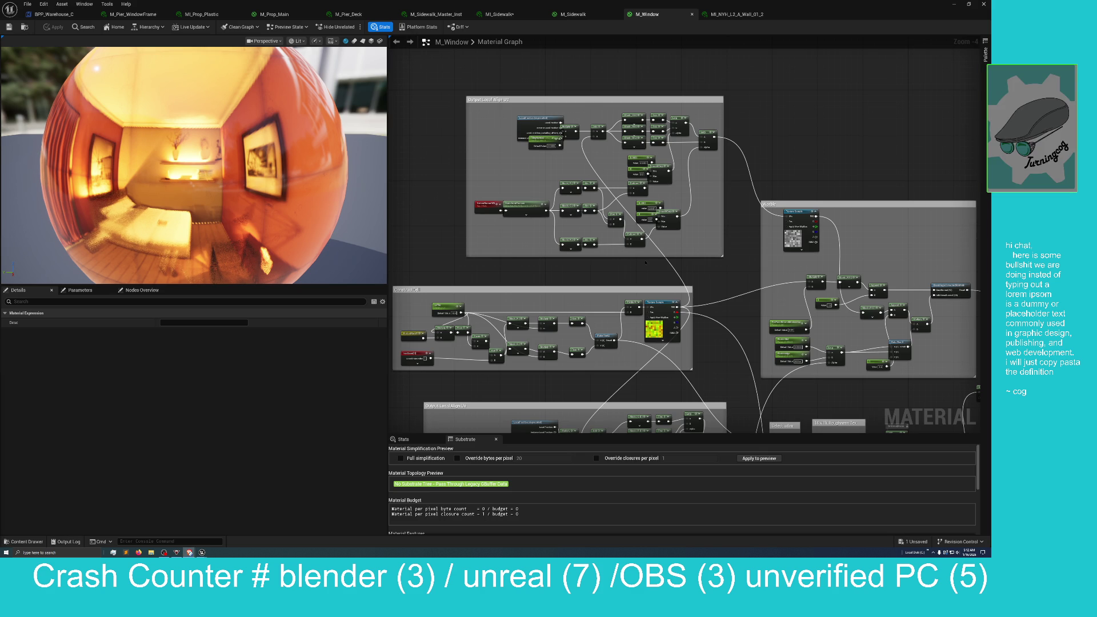
{"action": "left_click_drag", "start_coordinate": [638, 266], "coordinate": [614, 269]}
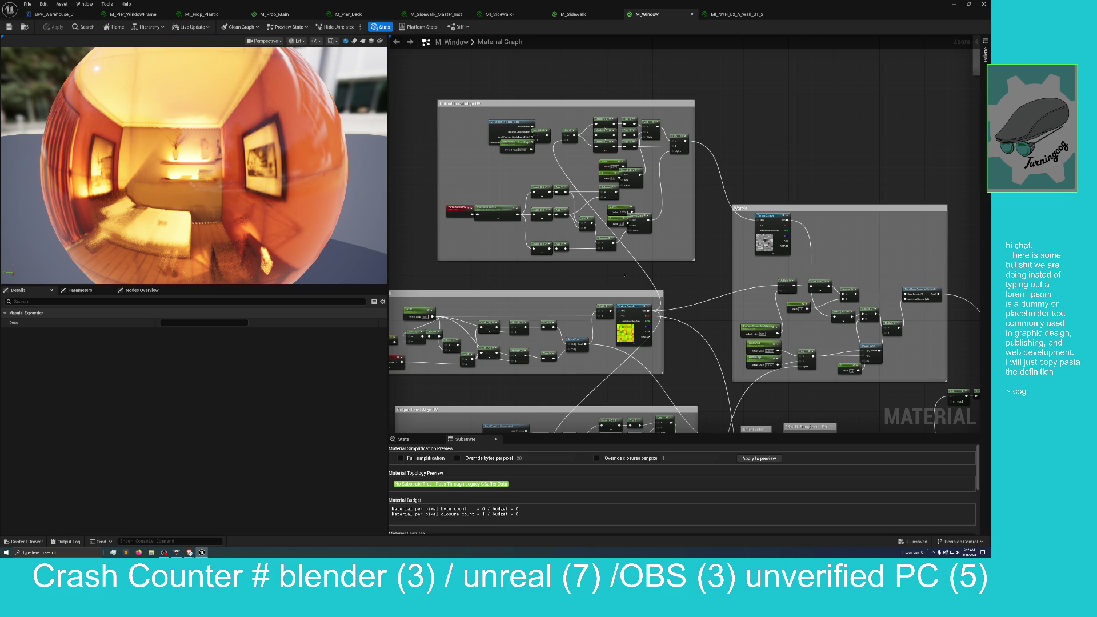
{"action": "mouse_move", "coordinate": [625, 275]}
{"action": "left_mouse_down"}
{"action": "mouse_move", "coordinate": [524, 298]}
{"action": "mouse_move", "coordinate": [576, 287]}
{"action": "mouse_move", "coordinate": [581, 187]}
{"action": "mouse_move", "coordinate": [565, 183]}
{"action": "mouse_move", "coordinate": [560, 215]}
{"action": "left_mouse_up"}
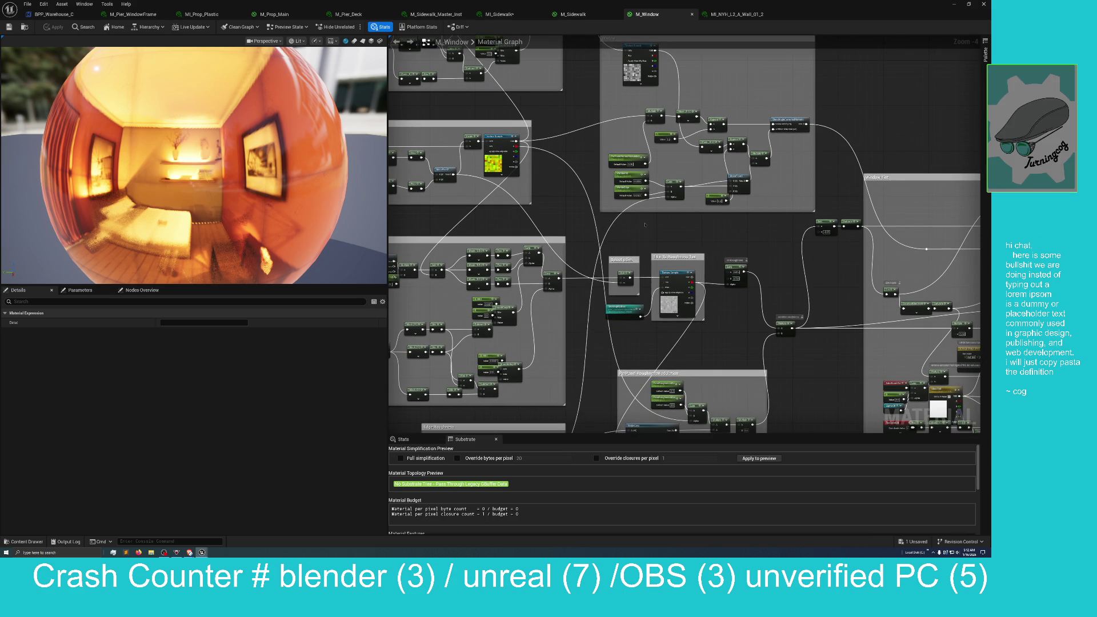
{"action": "mouse_move", "coordinate": [645, 224]}
{"action": "left_mouse_down"}
{"action": "mouse_move", "coordinate": [652, 231]}
{"action": "mouse_move", "coordinate": [544, 215]}
{"action": "mouse_move", "coordinate": [551, 206]}
{"action": "mouse_move", "coordinate": [541, 203]}
{"action": "left_mouse_up"}
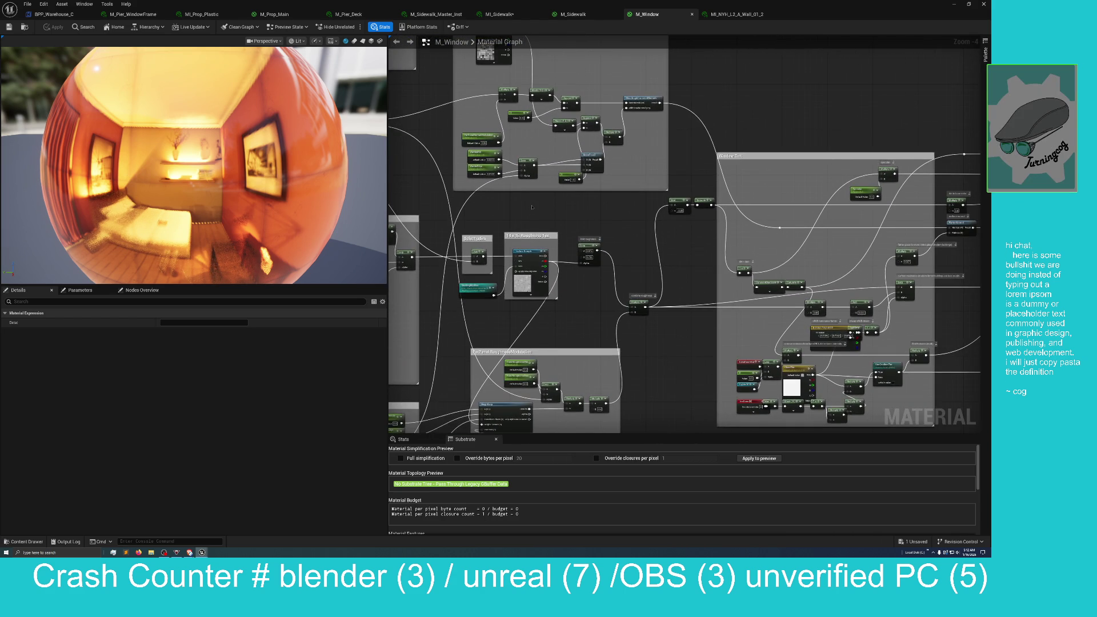
{"action": "scroll", "coordinate": [532, 207], "scroll_direction": "down", "scroll_amount": 1}
{"action": "scroll", "coordinate": [531, 207], "scroll_direction": "down", "scroll_amount": 1}
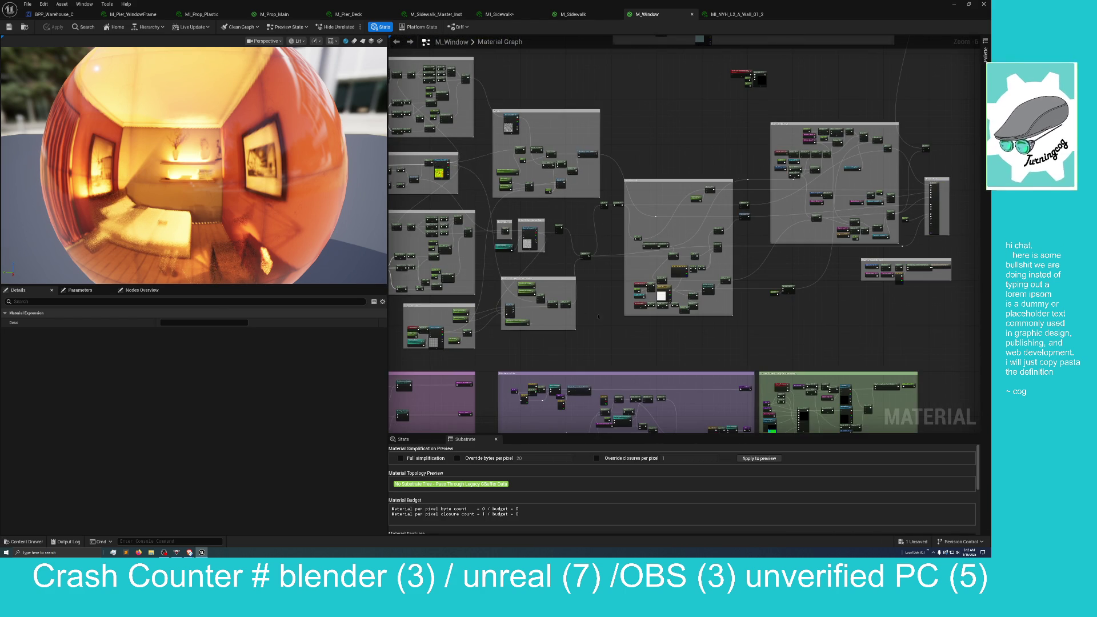
Zoom out and pan across the M_Window graph to frame the Shader Out node
{"action": "mouse_move", "coordinate": [602, 334]}
{"action": "left_mouse_down"}
{"action": "mouse_move", "coordinate": [650, 162]}
{"action": "mouse_move", "coordinate": [549, 171]}
{"action": "mouse_move", "coordinate": [549, 132]}
{"action": "mouse_move", "coordinate": [540, 137]}
{"action": "left_mouse_up"}
{"action": "scroll", "coordinate": [555, 178], "scroll_direction": "up", "scroll_amount": 2}
{"action": "scroll", "coordinate": [555, 178], "scroll_direction": "down", "scroll_amount": 1}
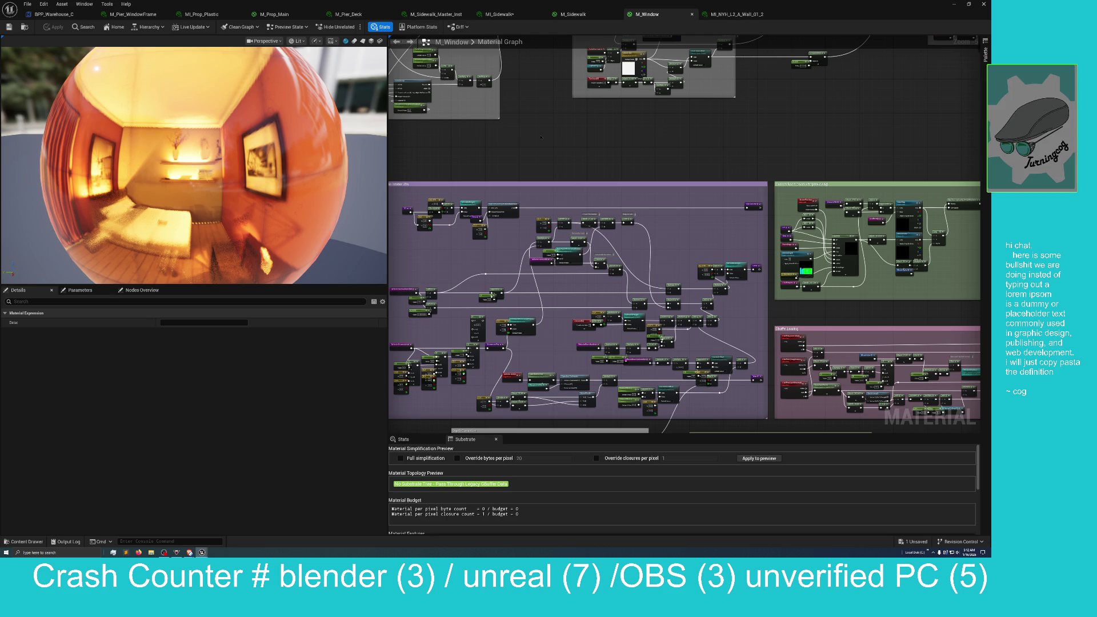
{"action": "scroll", "coordinate": [613, 222], "scroll_direction": "down", "scroll_amount": 3}
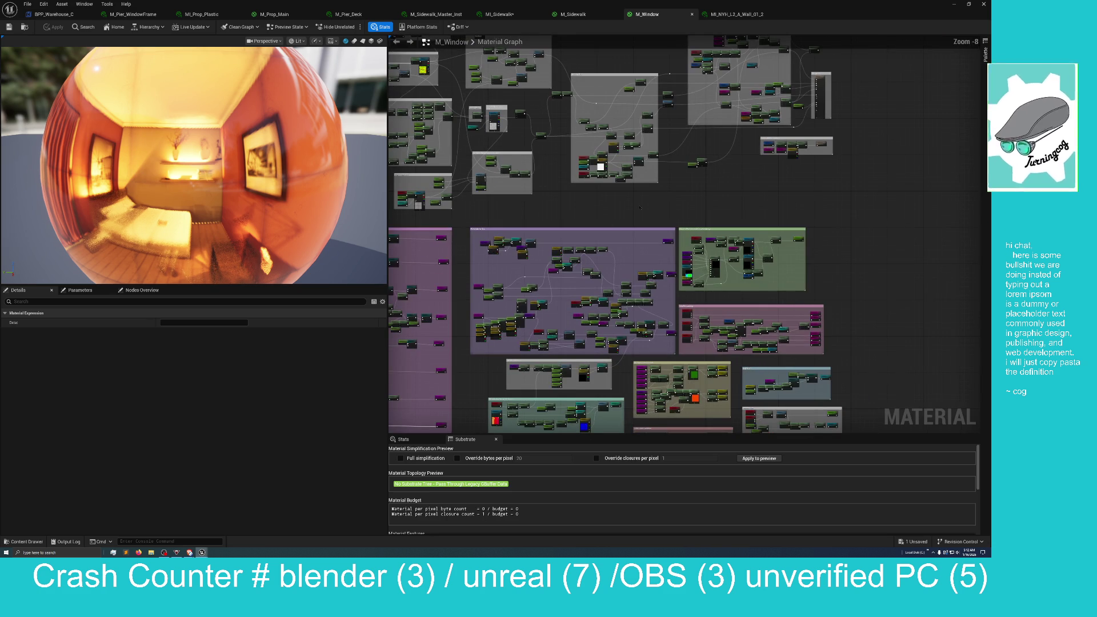
{"action": "mouse_move", "coordinate": [818, 198]}
{"action": "left_mouse_down"}
{"action": "mouse_move", "coordinate": [729, 171]}
{"action": "mouse_move", "coordinate": [473, 213]}
{"action": "left_mouse_up"}
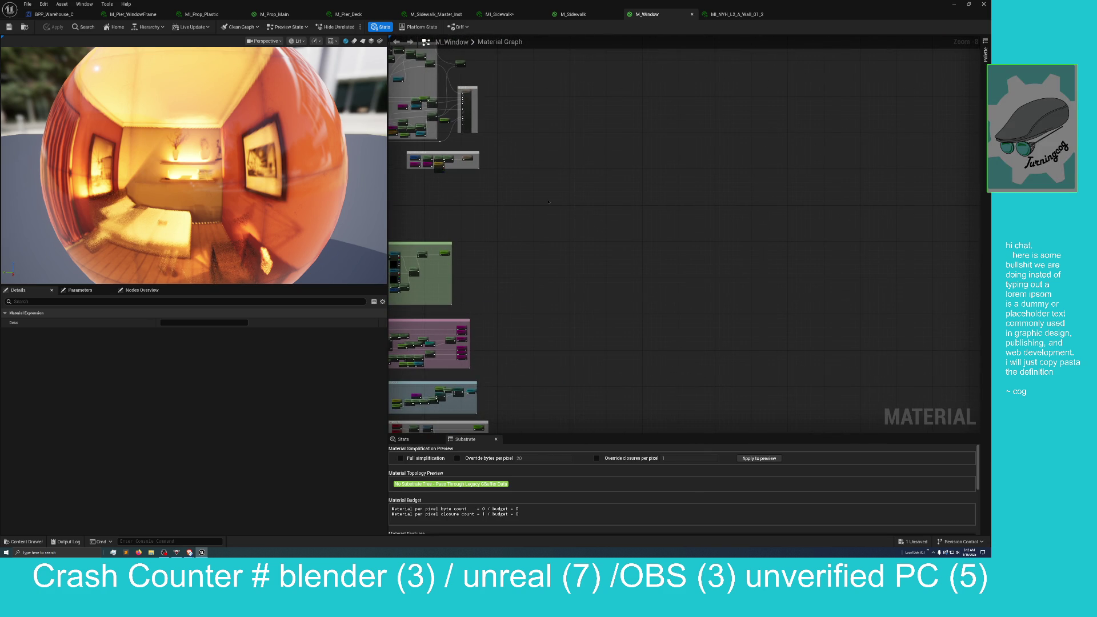
{"action": "mouse_move", "coordinate": [565, 222]}
{"action": "left_mouse_down"}
{"action": "mouse_move", "coordinate": [451, 216]}
{"action": "mouse_move", "coordinate": [671, 113]}
{"action": "mouse_move", "coordinate": [634, 250]}
{"action": "mouse_move", "coordinate": [644, 301]}
{"action": "left_mouse_up"}
{"action": "scroll", "coordinate": [634, 120], "scroll_direction": "down", "scroll_amount": 3}
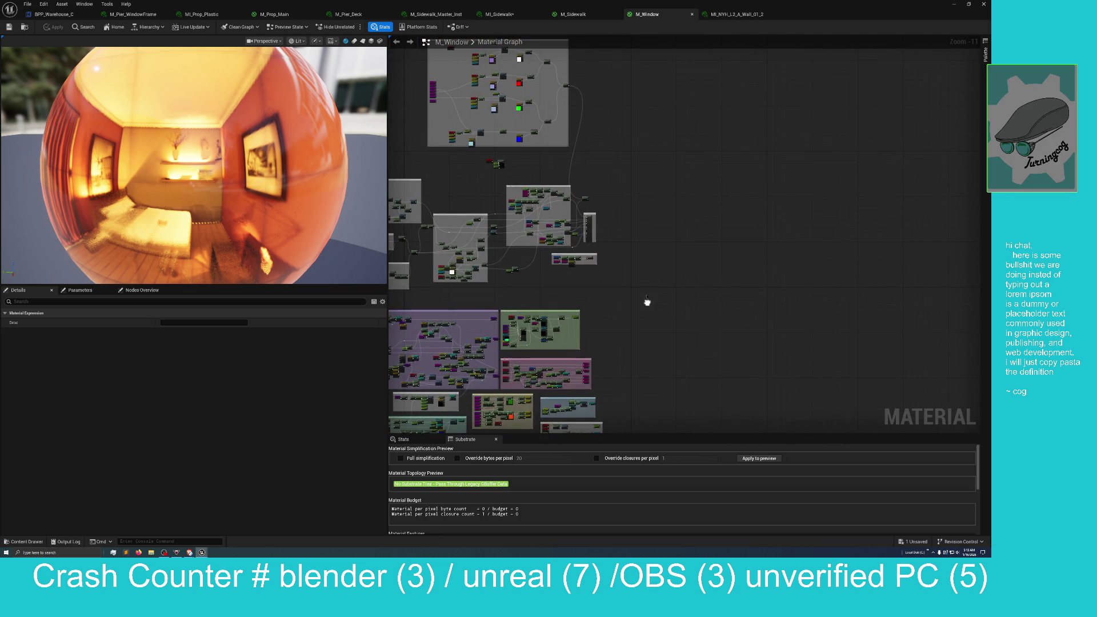
{"action": "scroll", "coordinate": [644, 301], "scroll_direction": "up", "scroll_amount": 3}
{"action": "scroll", "coordinate": [630, 315], "scroll_direction": "up", "scroll_amount": 5}
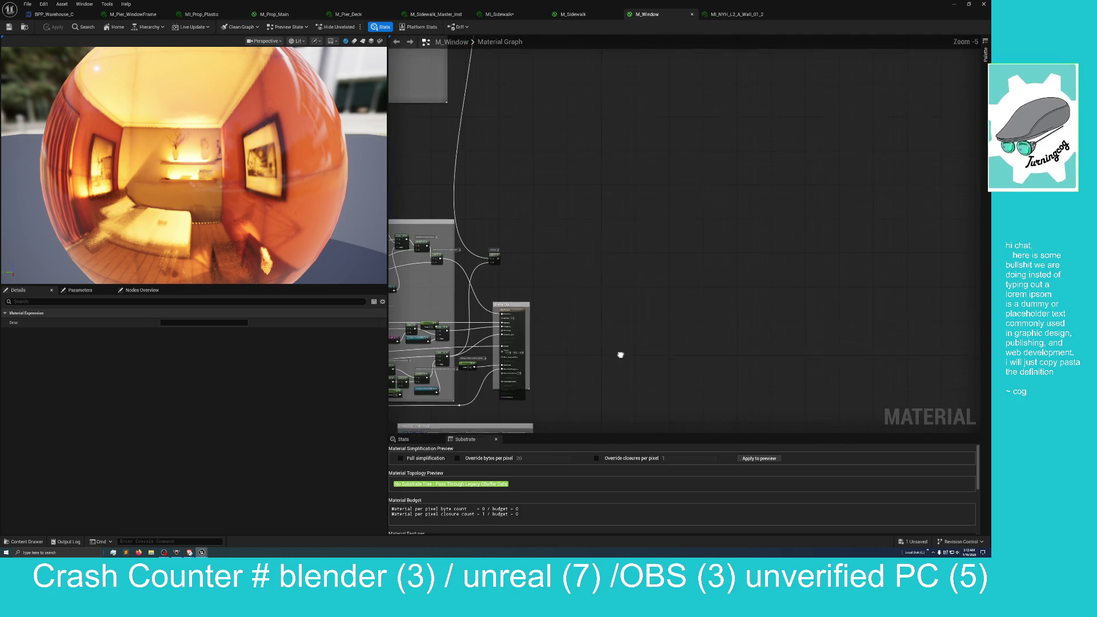
{"action": "mouse_move", "coordinate": [586, 294]}
{"action": "left_mouse_down"}
{"action": "mouse_move", "coordinate": [646, 274]}
{"action": "mouse_move", "coordinate": [590, 267]}
{"action": "mouse_move", "coordinate": [670, 272]}
{"action": "left_mouse_up"}
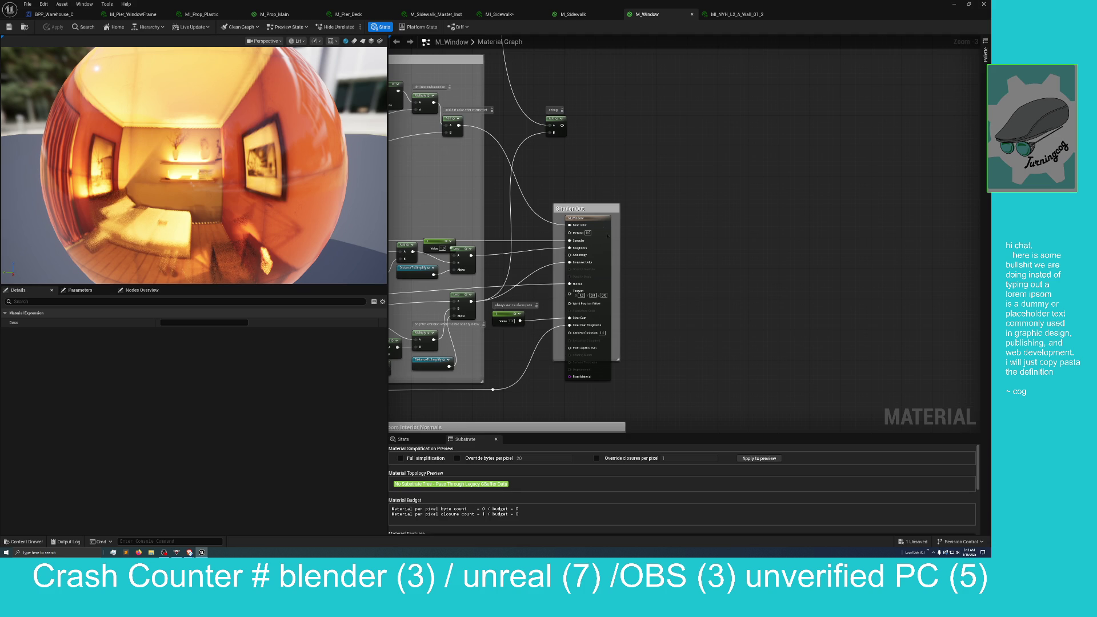
Pan along the Shader Out inputs down to the Room Interior Normals group
{"action": "left_click_drag", "start_coordinate": [661, 215], "coordinate": [755, 272]}
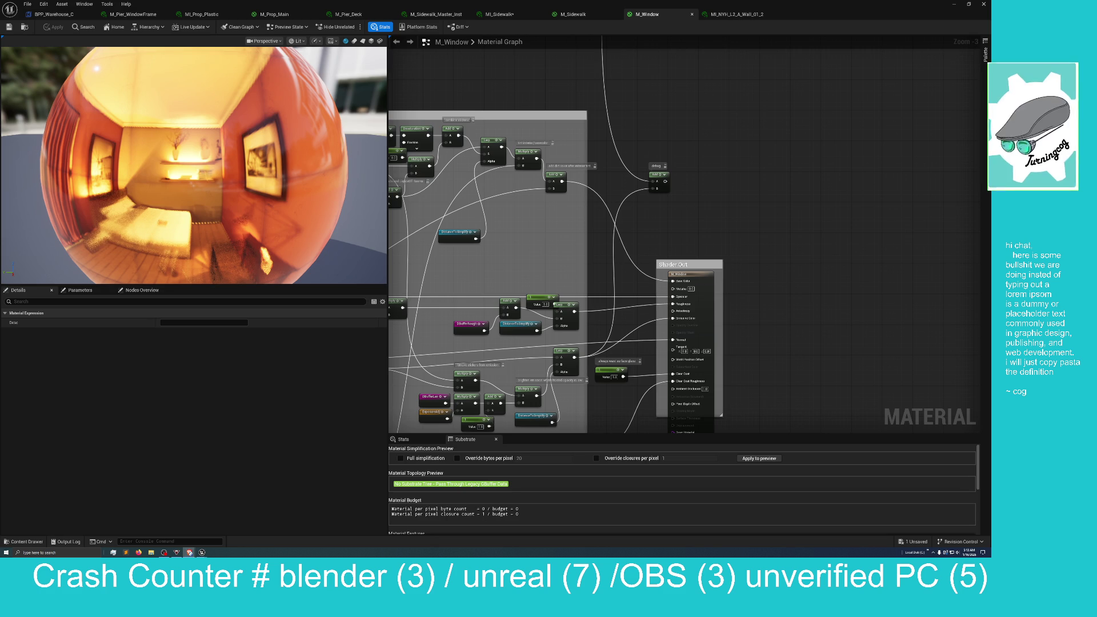
{"action": "mouse_move", "coordinate": [754, 236]}
{"action": "left_mouse_down"}
{"action": "mouse_move", "coordinate": [766, 168]}
{"action": "mouse_move", "coordinate": [771, 204]}
{"action": "mouse_move", "coordinate": [773, 182]}
{"action": "left_mouse_up"}
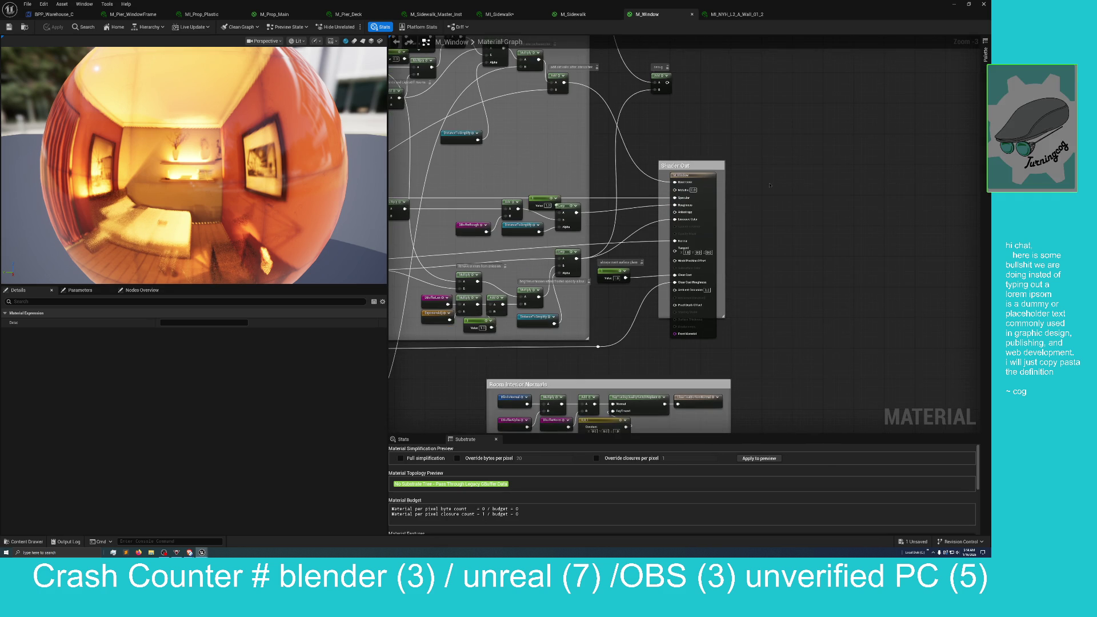
{"action": "scroll", "coordinate": [766, 189], "scroll_direction": "down", "scroll_amount": 2}
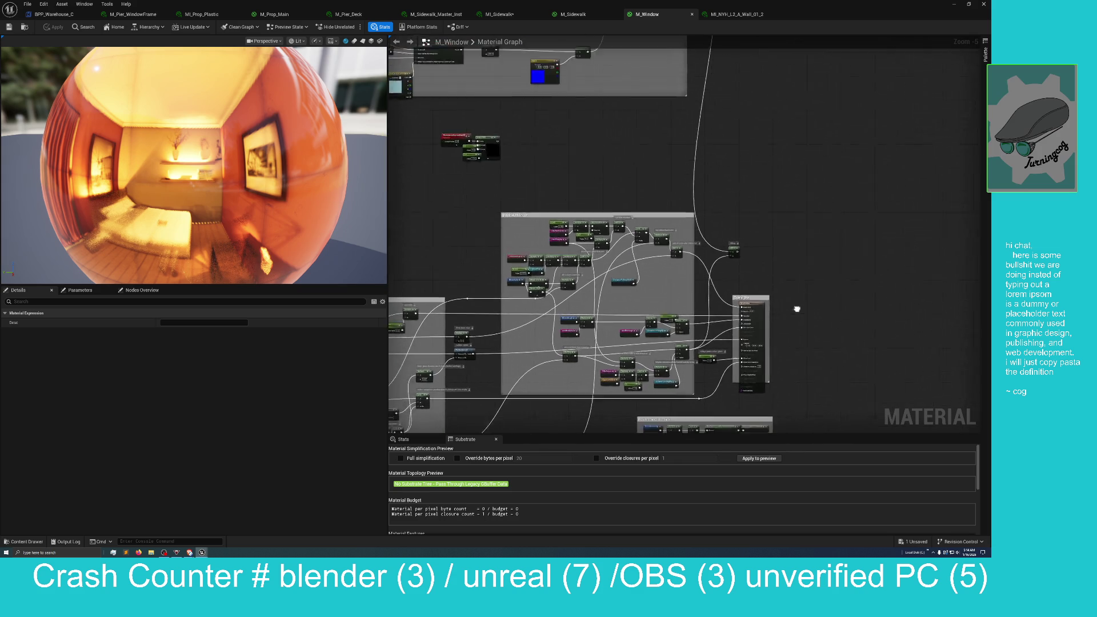
Inspect the red, green, blue and white swatch group, then return to the Small_City_LVL editor
{"action": "mouse_move", "coordinate": [800, 294]}
{"action": "left_mouse_down"}
{"action": "mouse_move", "coordinate": [813, 419]}
{"action": "mouse_move", "coordinate": [818, 405]}
{"action": "left_mouse_up"}
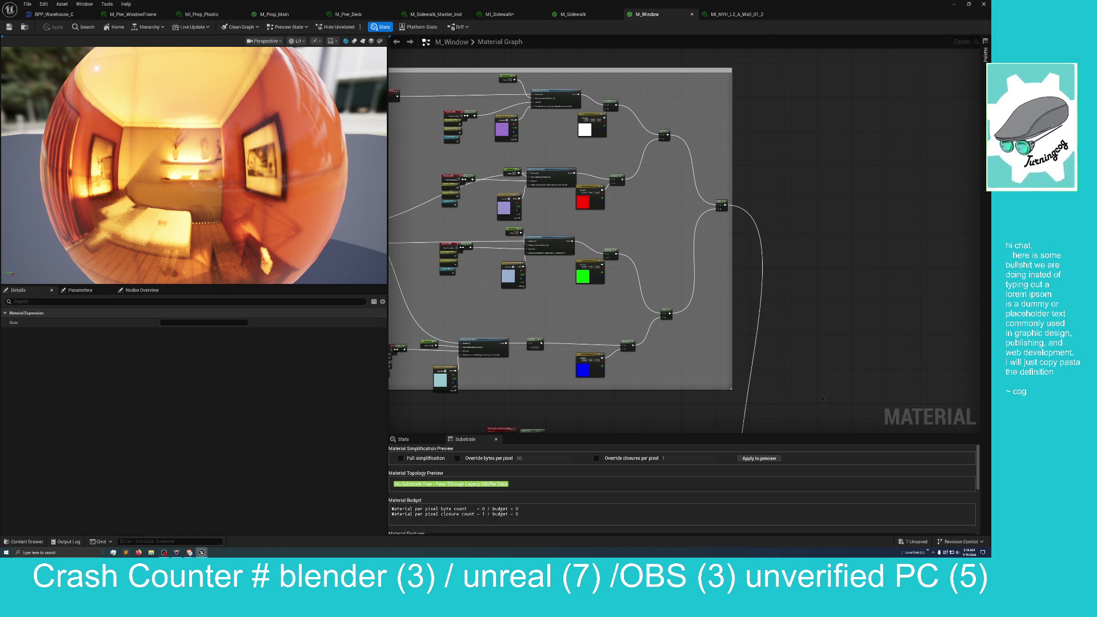
{"action": "left_click_drag", "start_coordinate": [823, 398], "coordinate": [839, 311]}
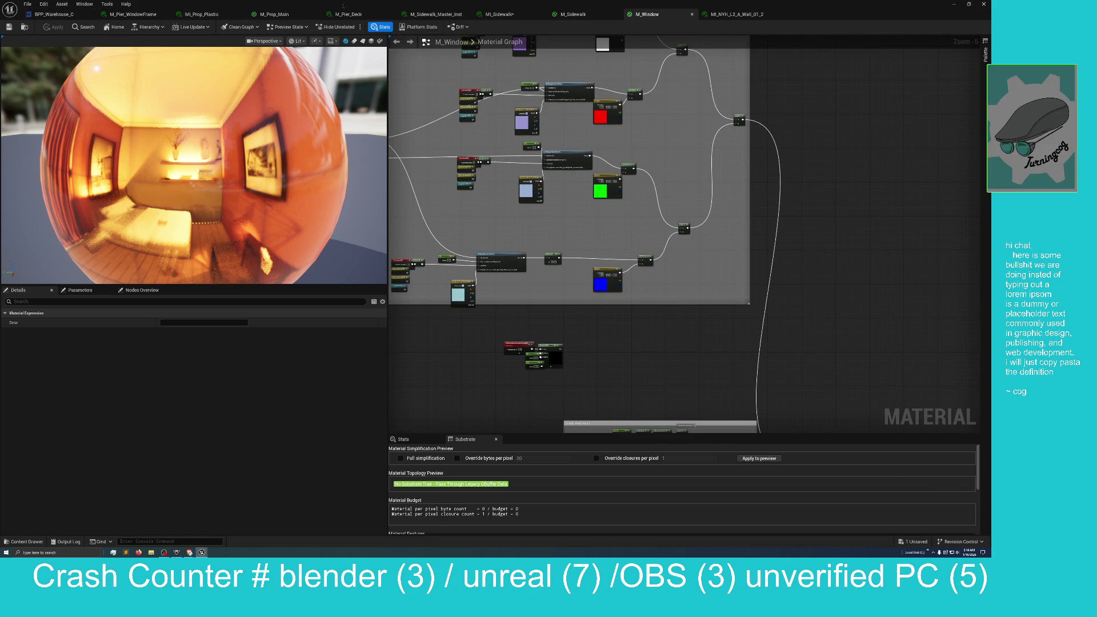
{"action": "key", "text": "alt+Tab"}
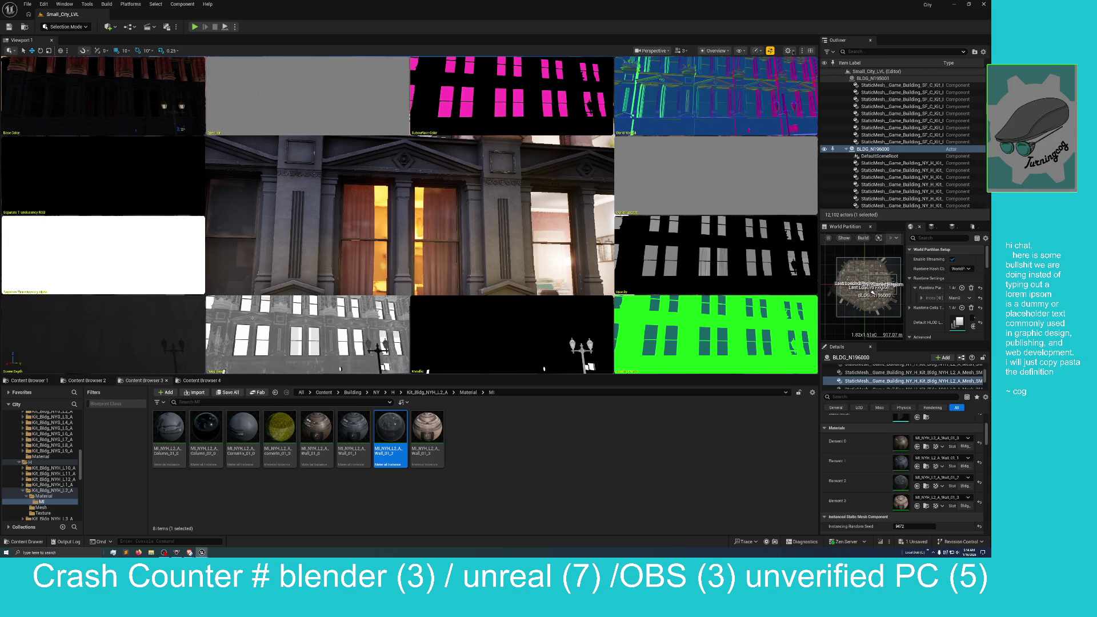
Set the level viewport to Nanite Visualization > Overview and raise the camera one storey
{"action": "left_click", "coordinate": [789, 51]}
{"action": "left_click", "coordinate": [790, 51]}
{"action": "left_click", "coordinate": [715, 51]}
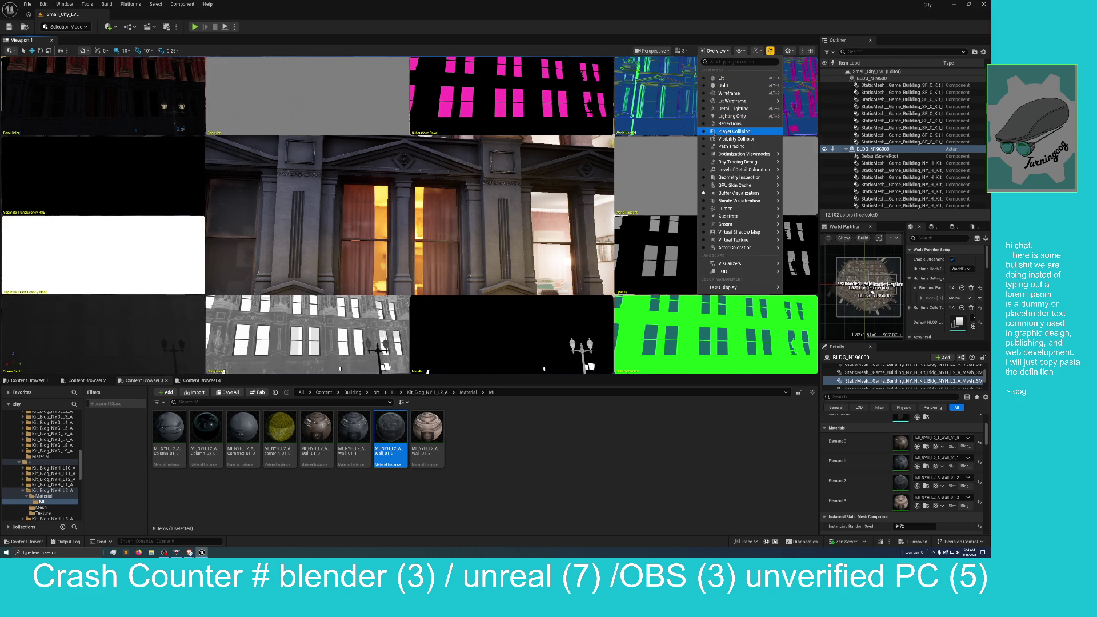
{"action": "mouse_move", "coordinate": [714, 194]}
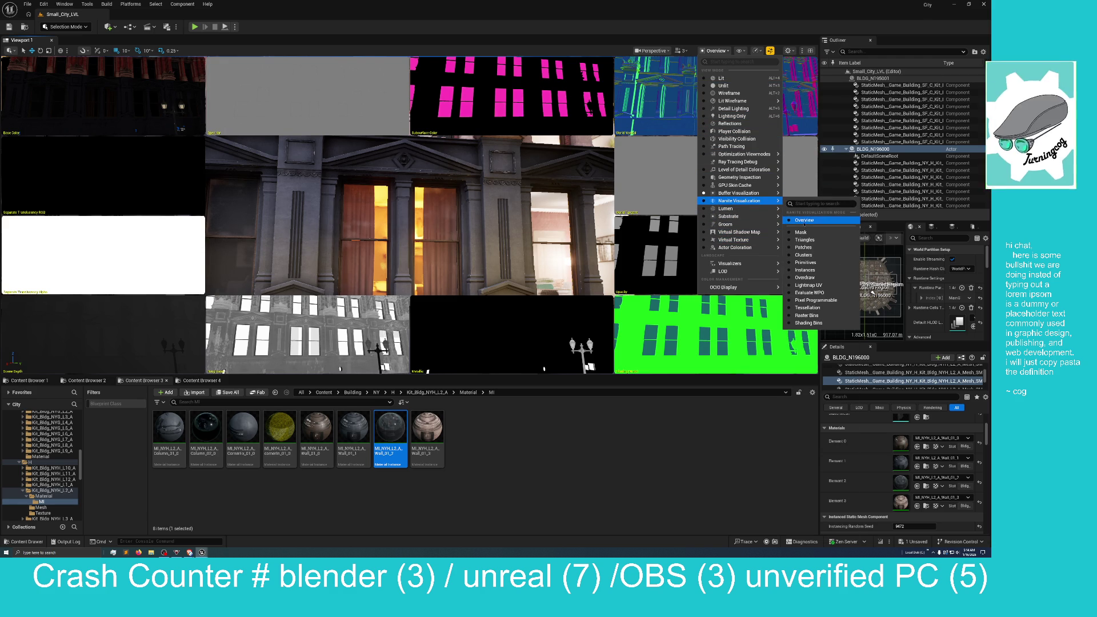
{"action": "left_click", "coordinate": [805, 220]}
{"action": "key", "text": "Right"}
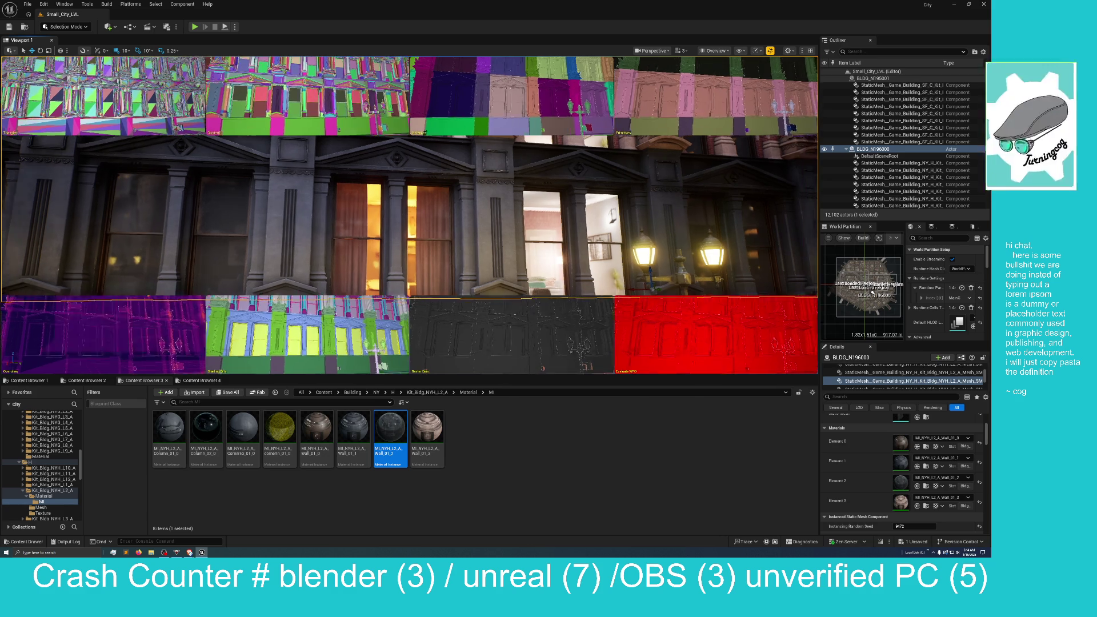
Reframe the camera on the brick facade, view it in immersive F11 mode, then restore the layout
{"action": "key", "text": "Down"}
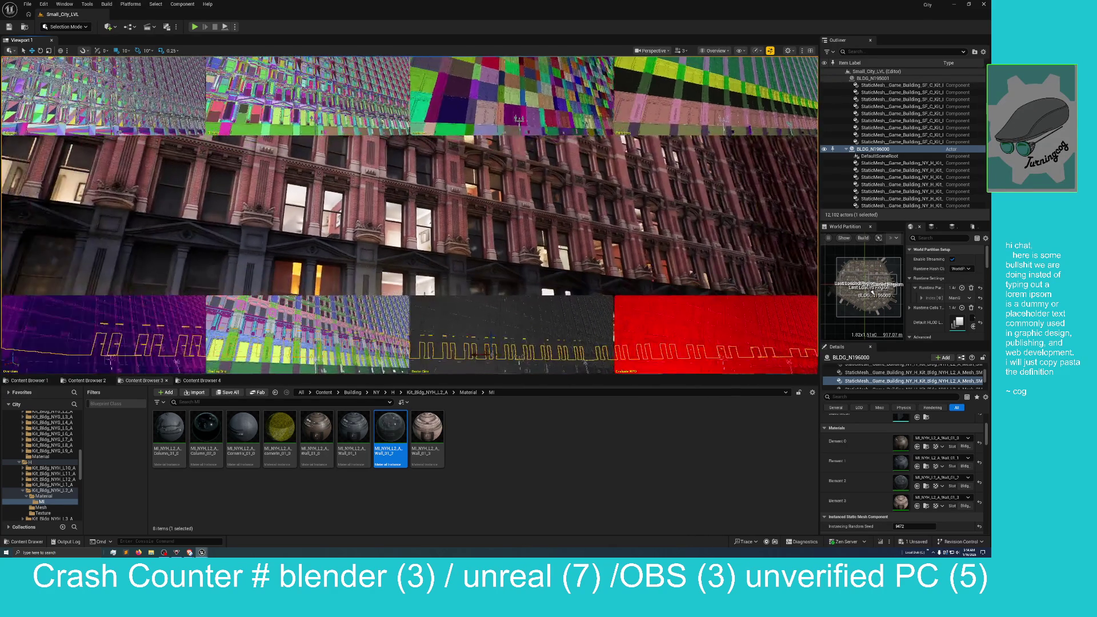
{"action": "key", "text": "Down"}
{"action": "key", "text": "Up"}
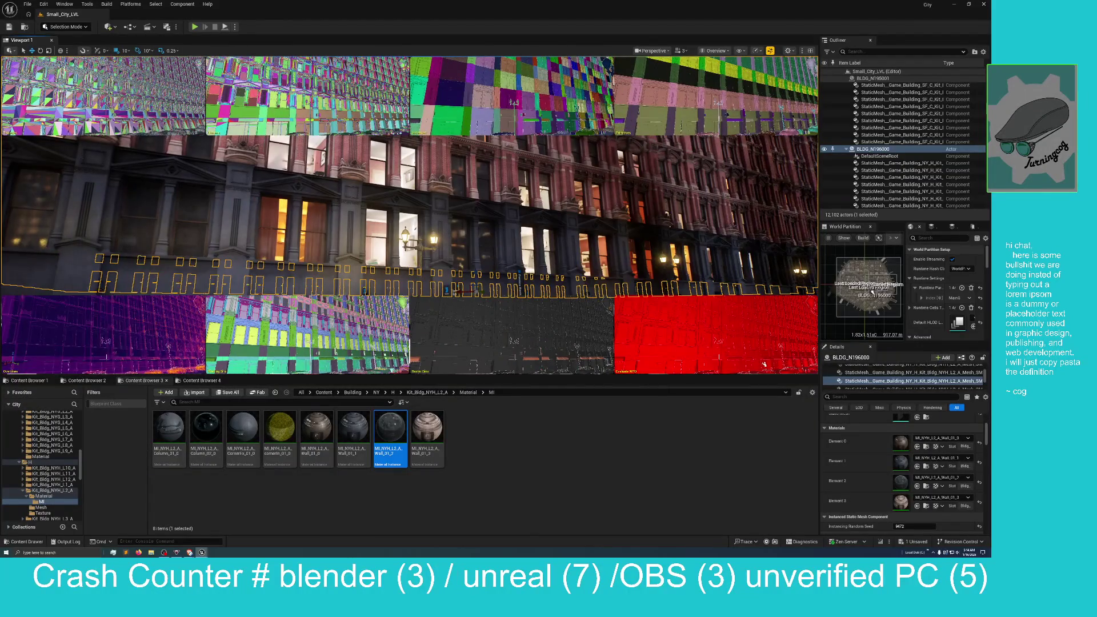
{"action": "key", "text": "F11"}
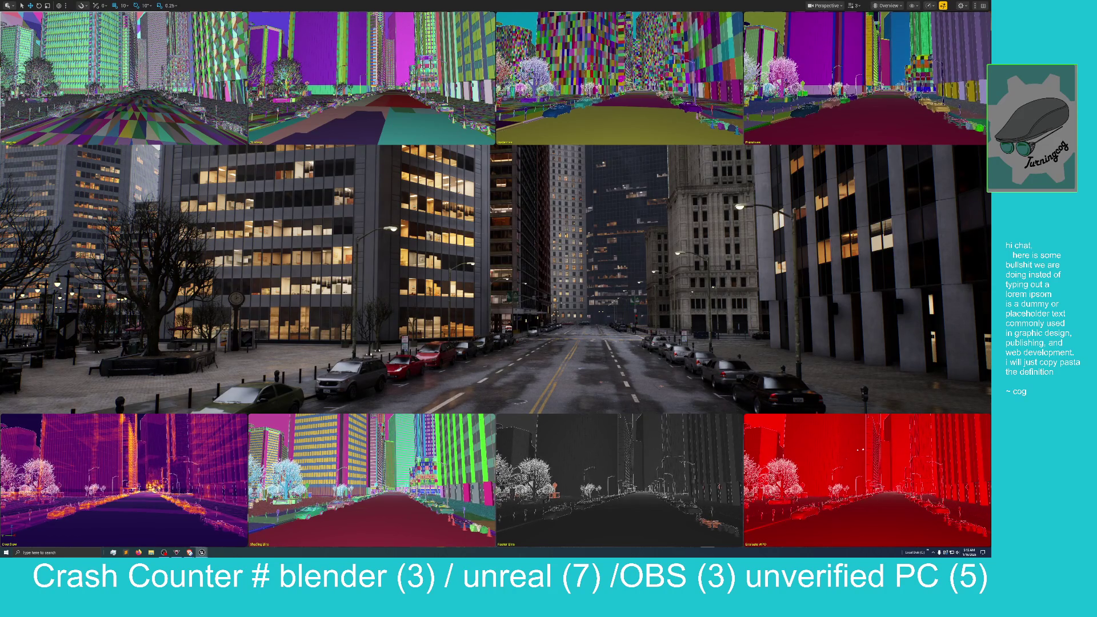
{"action": "key", "text": "F11"}
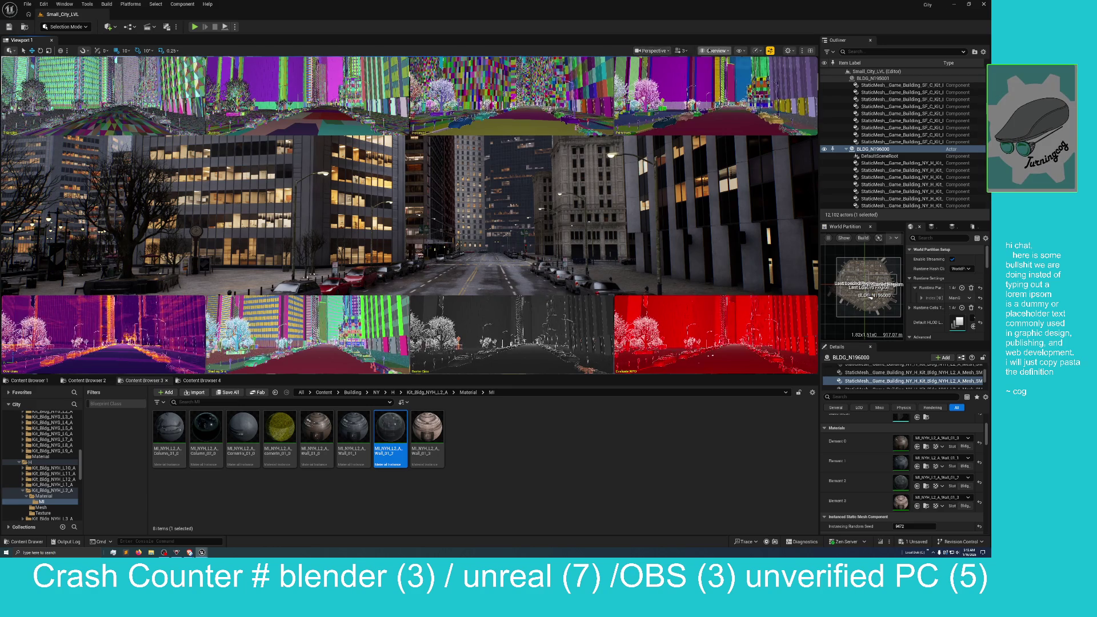
Switch the level viewport to the Lit Wireframe view mode
{"action": "left_click", "coordinate": [714, 51]}
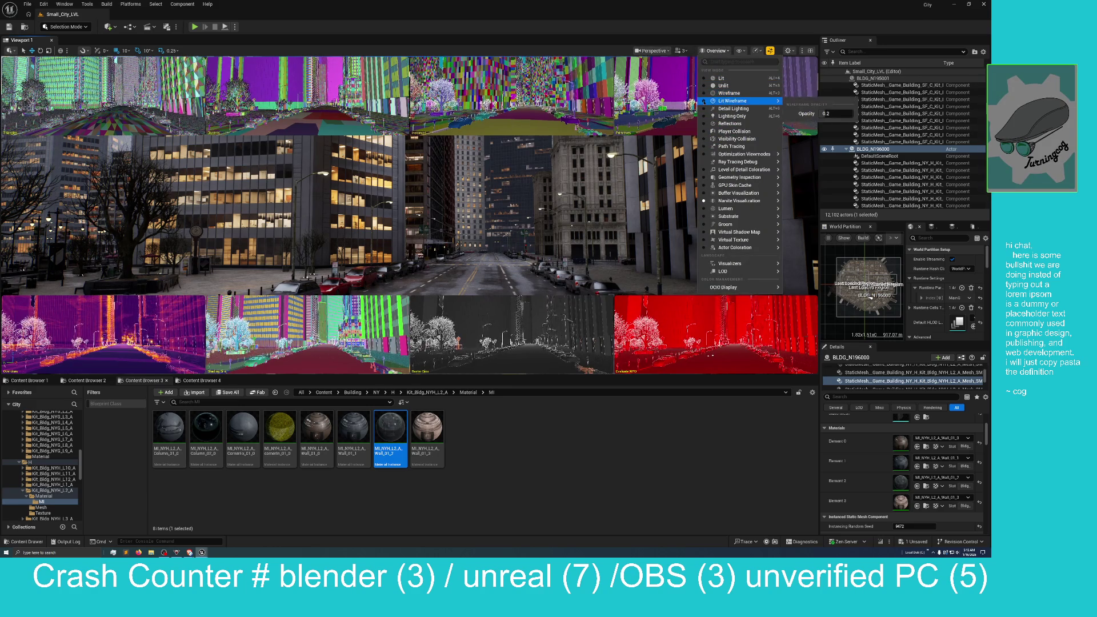
{"action": "left_click", "coordinate": [732, 100]}
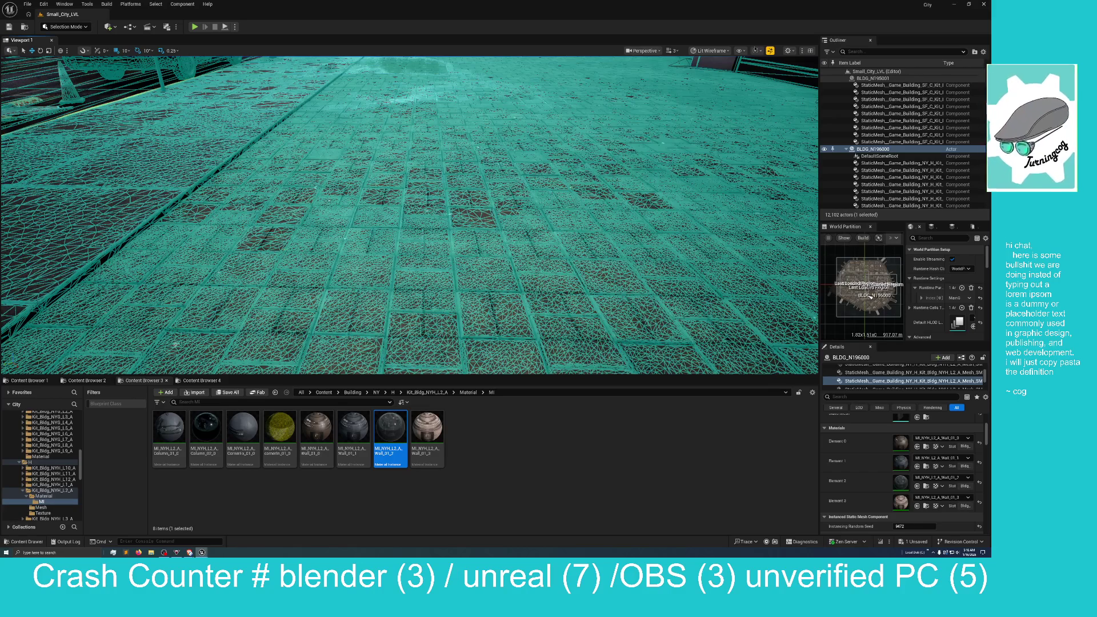
Select and frame the Sidewalk_6_3 mesh component, then browse to SM_Sidewalk_6_3_C in the Content Browser
{"action": "left_click", "coordinate": [683, 187]}
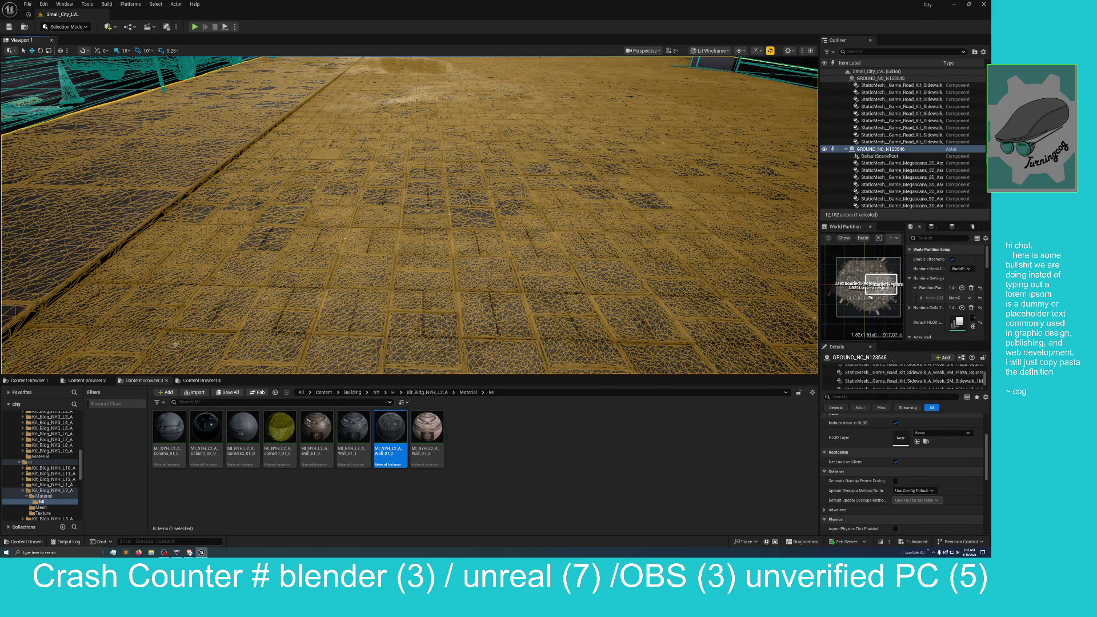
{"action": "scroll", "coordinate": [878, 380], "scroll_direction": "down", "scroll_amount": 2}
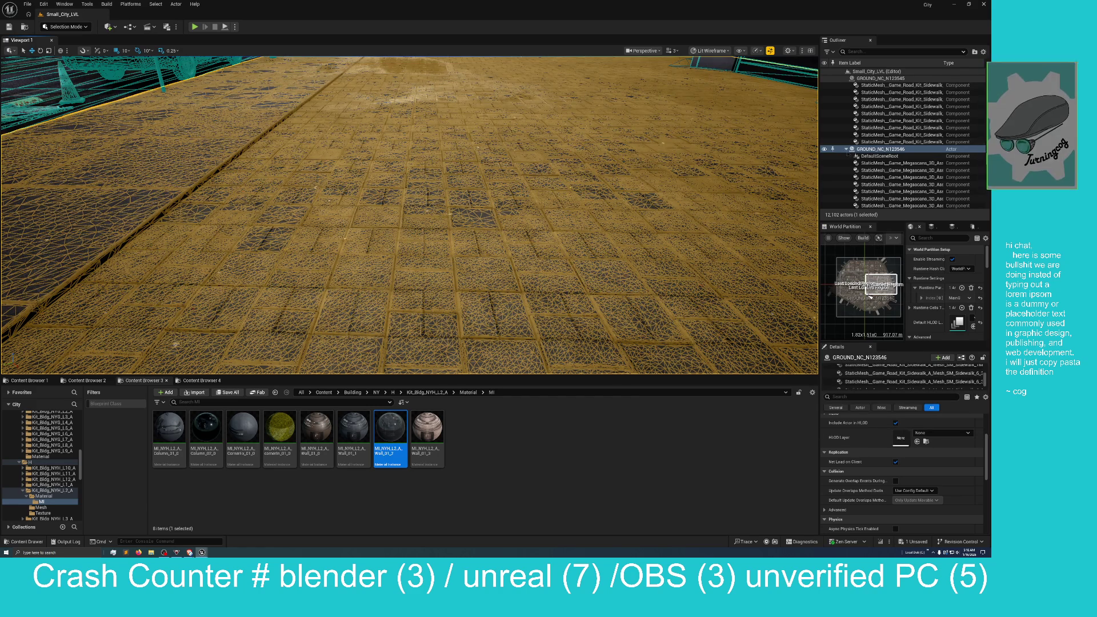
{"action": "left_click", "coordinate": [880, 374]}
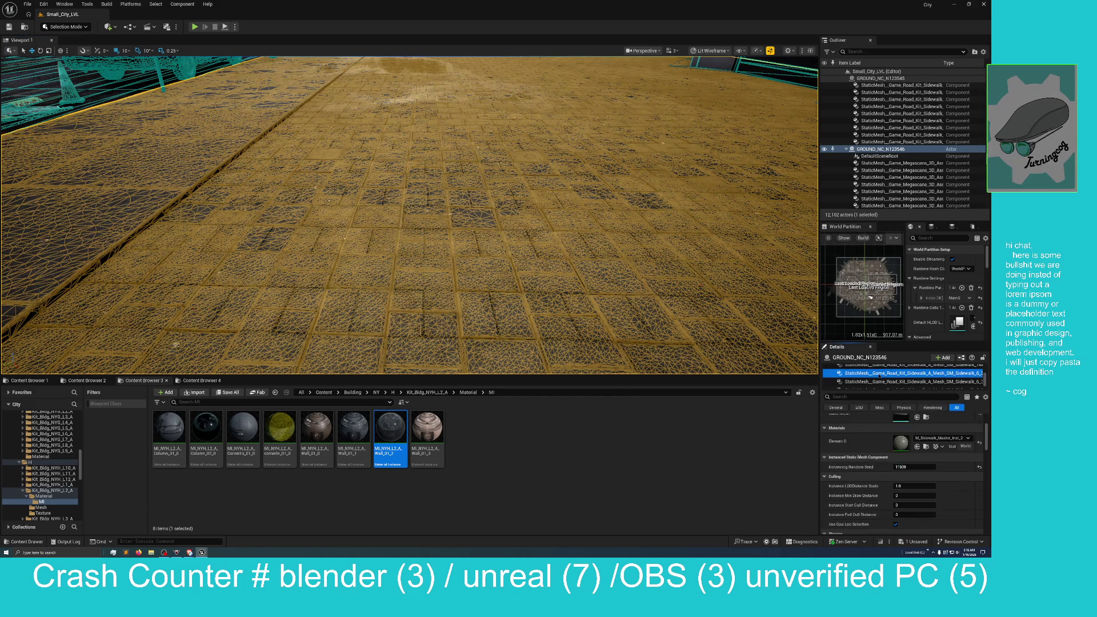
{"action": "key", "text": "f"}
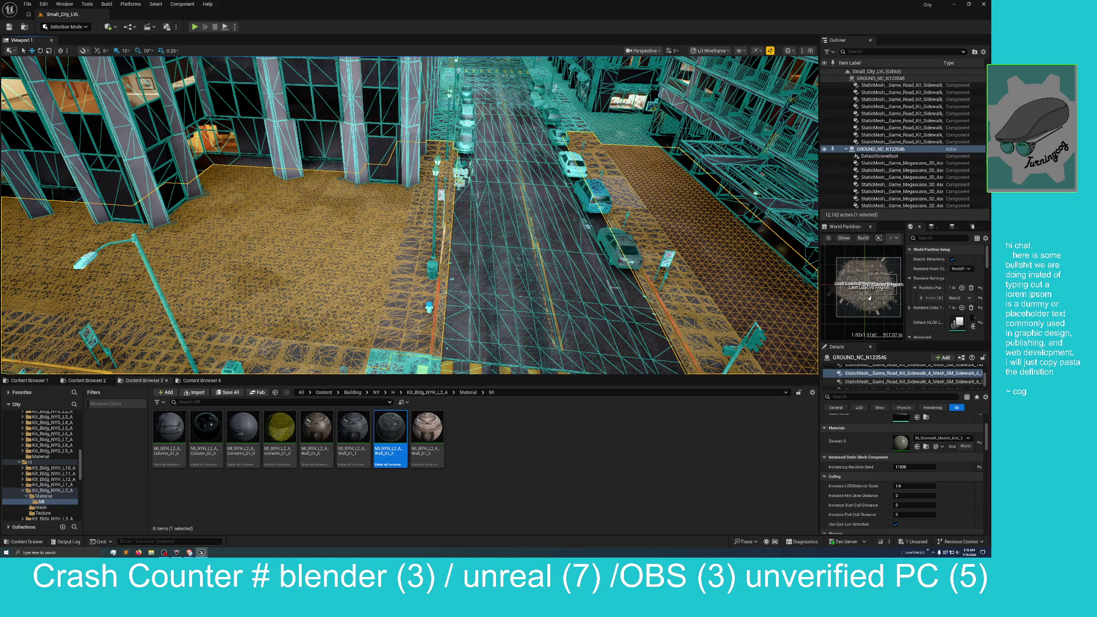
{"action": "left_click", "coordinate": [874, 382]}
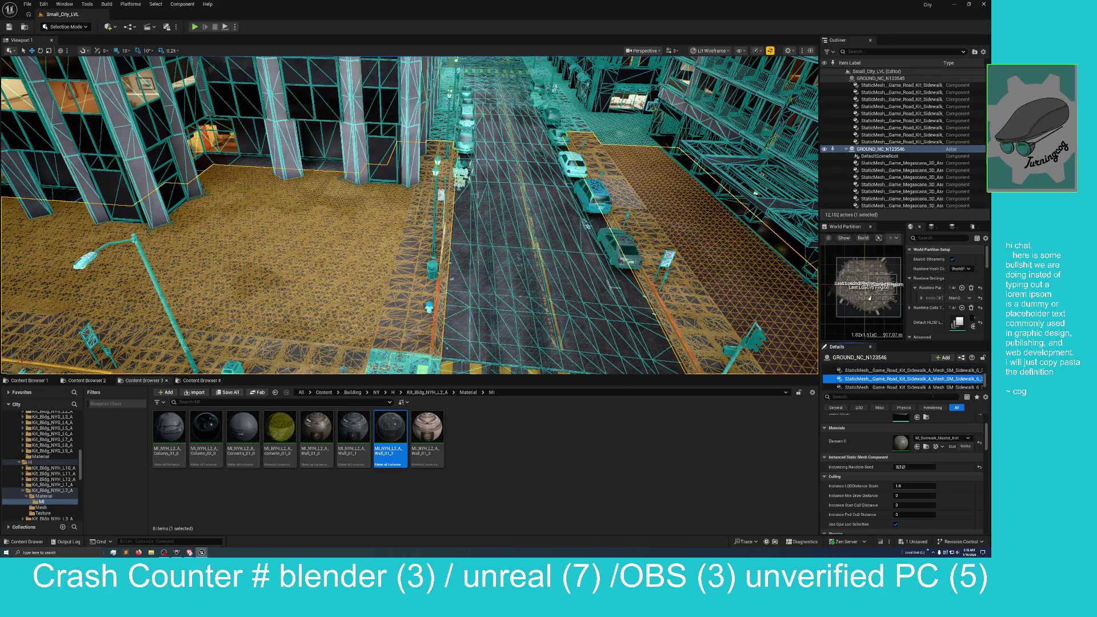
{"action": "scroll", "coordinate": [914, 434], "scroll_direction": "up", "scroll_amount": 1}
{"action": "left_click", "coordinate": [926, 429]}
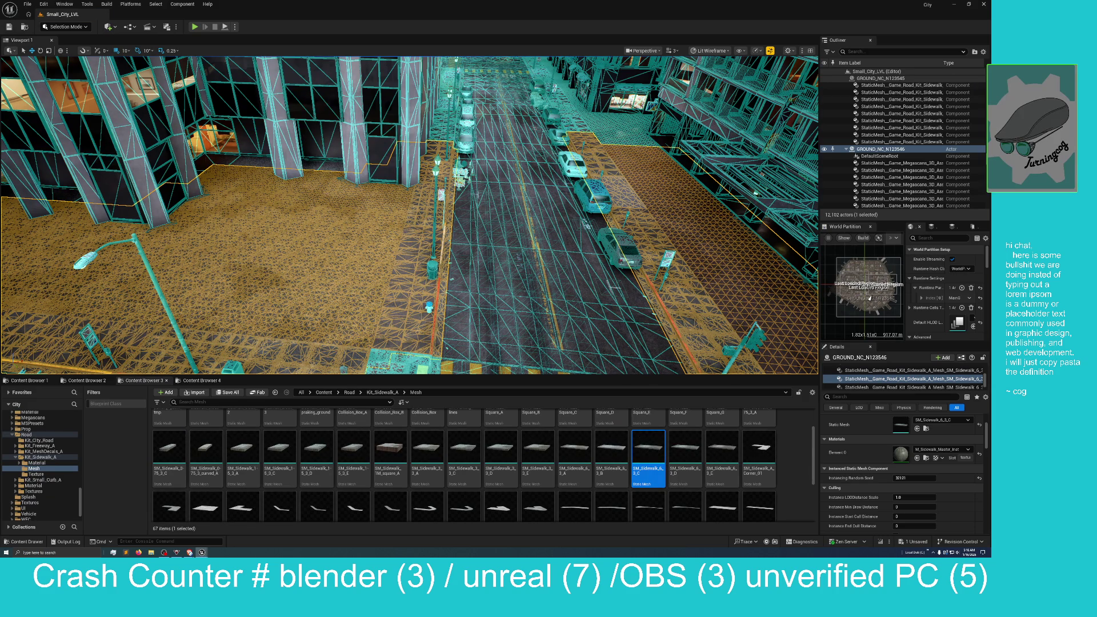
Open SM_Sidewalk_6_3_C in the static mesh editor and orbit around the sidewalk slab
{"action": "double_click", "coordinate": [648, 448]}
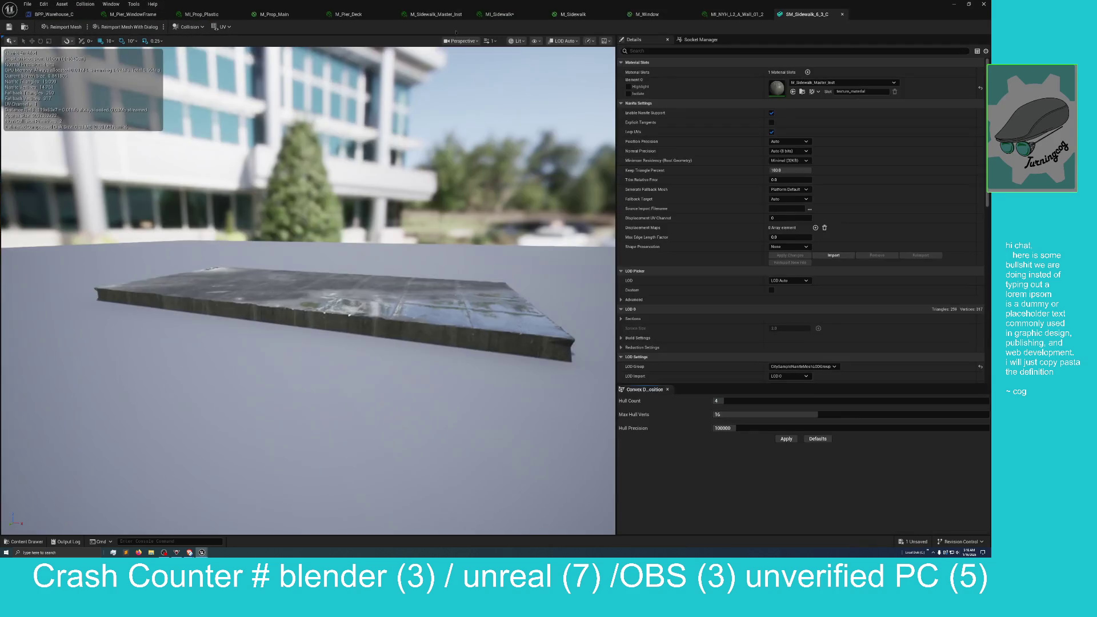
{"action": "mouse_move", "coordinate": [416, 330]}
{"action": "left_mouse_down"}
{"action": "mouse_move", "coordinate": [424, 400]}
{"action": "mouse_move", "coordinate": [424, 360]}
{"action": "left_mouse_up"}
{"action": "left_click_drag", "start_coordinate": [400, 343], "coordinate": [399, 298]}
{"action": "left_click", "coordinate": [558, 41]}
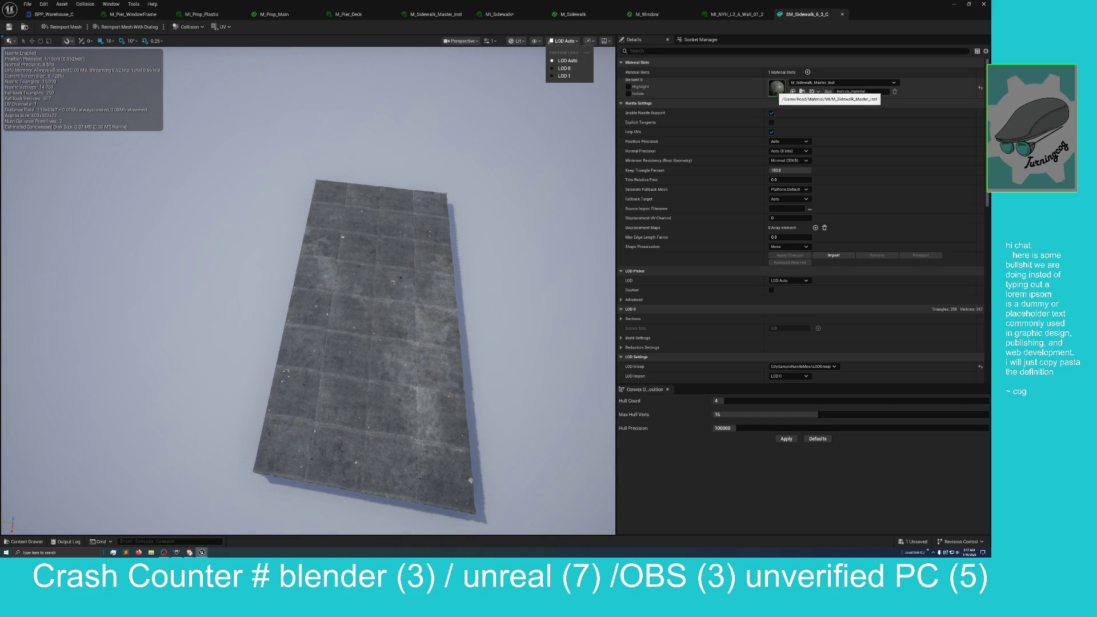
{"action": "left_click_drag", "start_coordinate": [497, 228], "coordinate": [502, 247]}
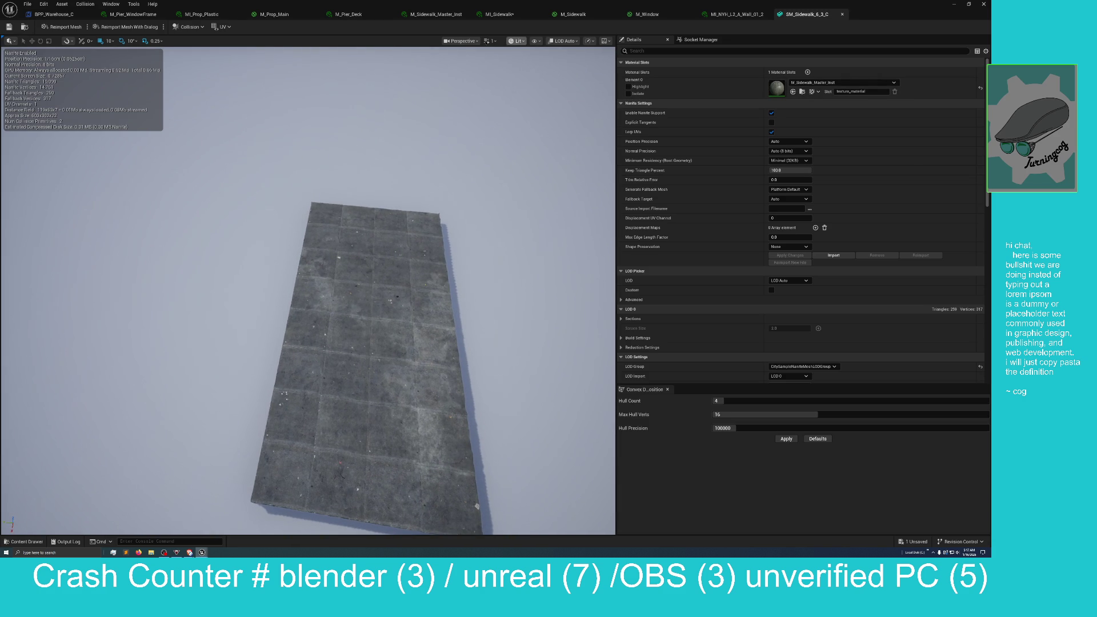
Overlay the UV Channel 0 layout and orbit to a near top-down view of the slab
{"action": "left_click", "coordinate": [517, 41]}
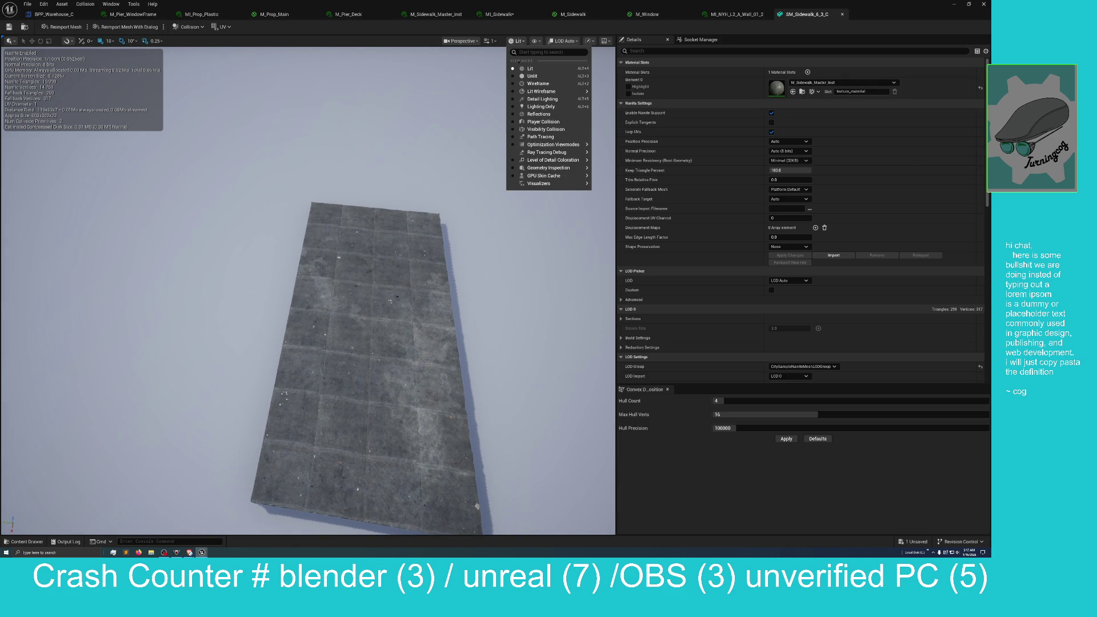
{"action": "mouse_move", "coordinate": [549, 160]}
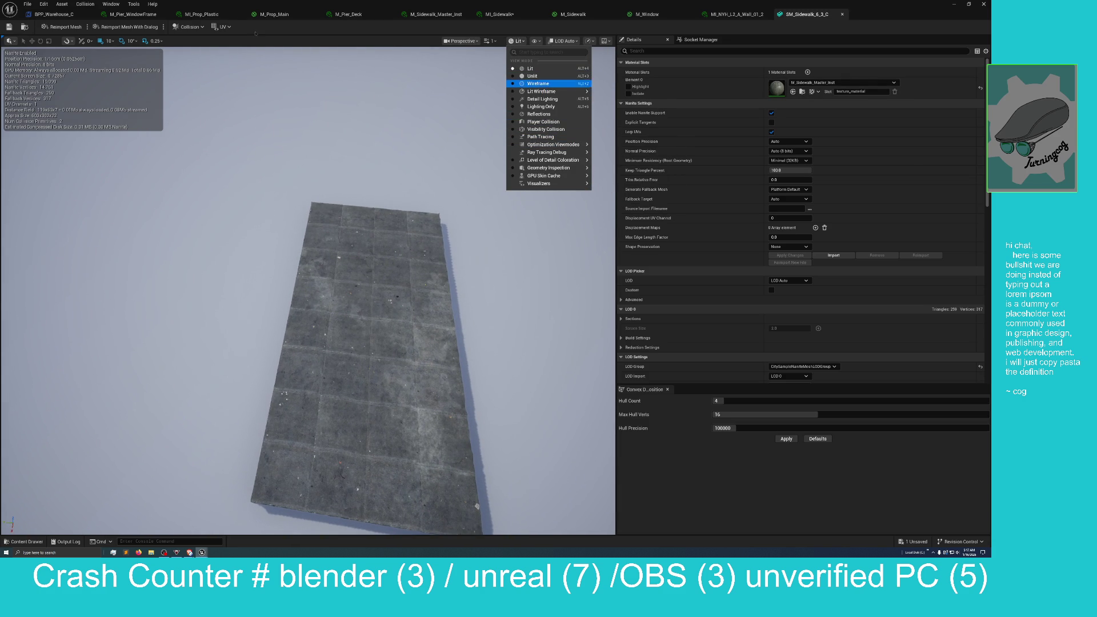
{"action": "left_click", "coordinate": [230, 26]}
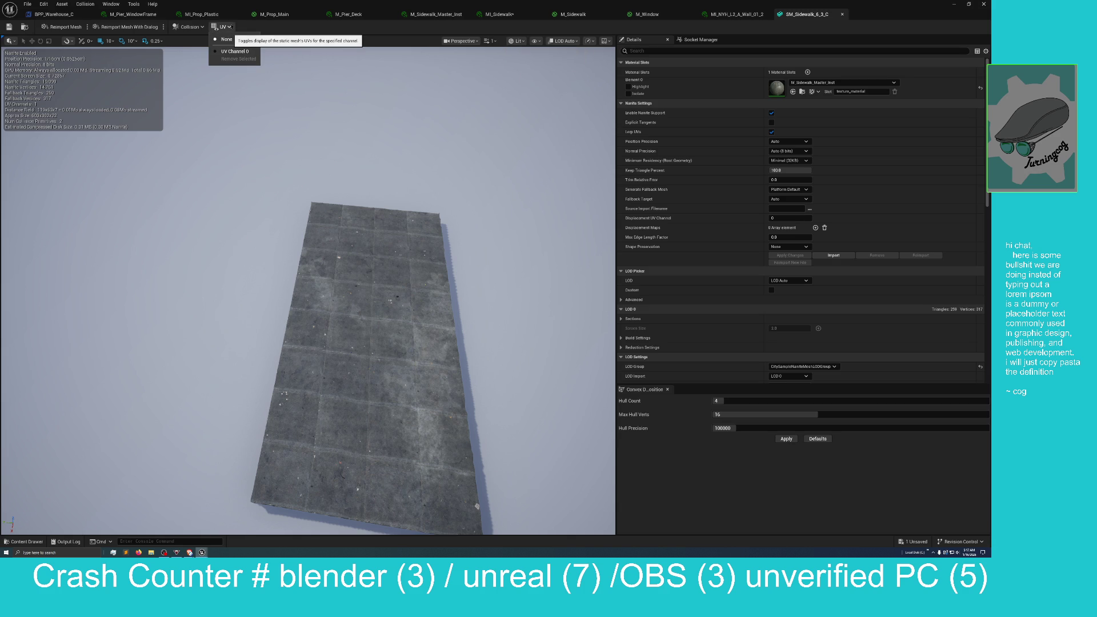
{"action": "left_click", "coordinate": [245, 52]}
{"action": "mouse_move", "coordinate": [363, 179]}
{"action": "left_mouse_down"}
{"action": "mouse_move", "coordinate": [438, 172]}
{"action": "mouse_move", "coordinate": [455, 197]}
{"action": "mouse_move", "coordinate": [446, 203]}
{"action": "left_mouse_up"}
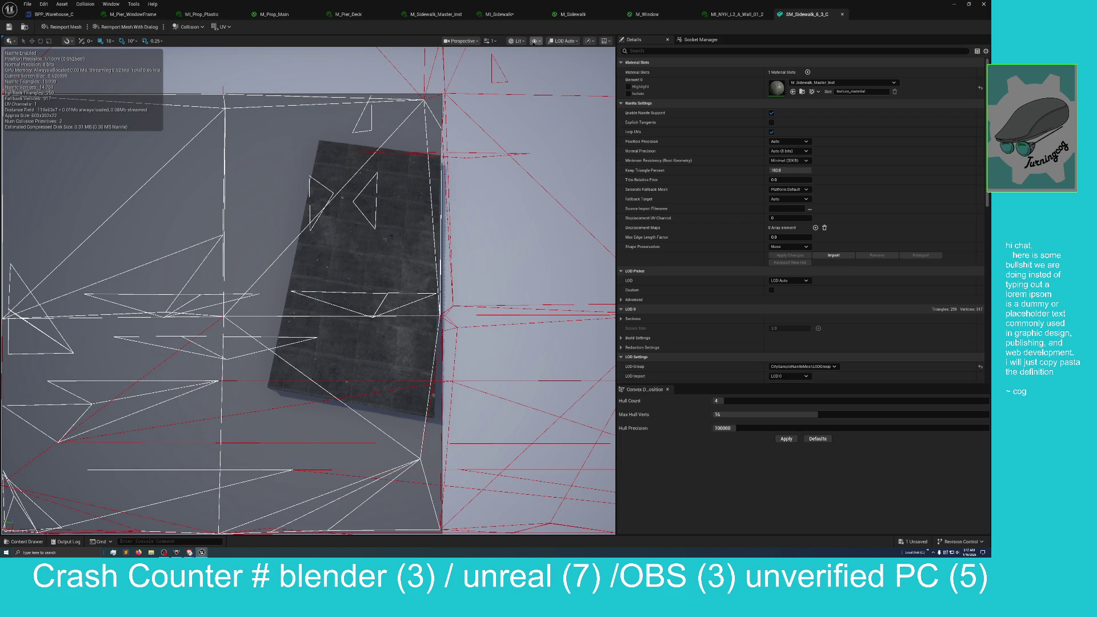
Switch the sidewalk mesh viewport to Lit Wireframe view mode
{"action": "left_click", "coordinate": [516, 41]}
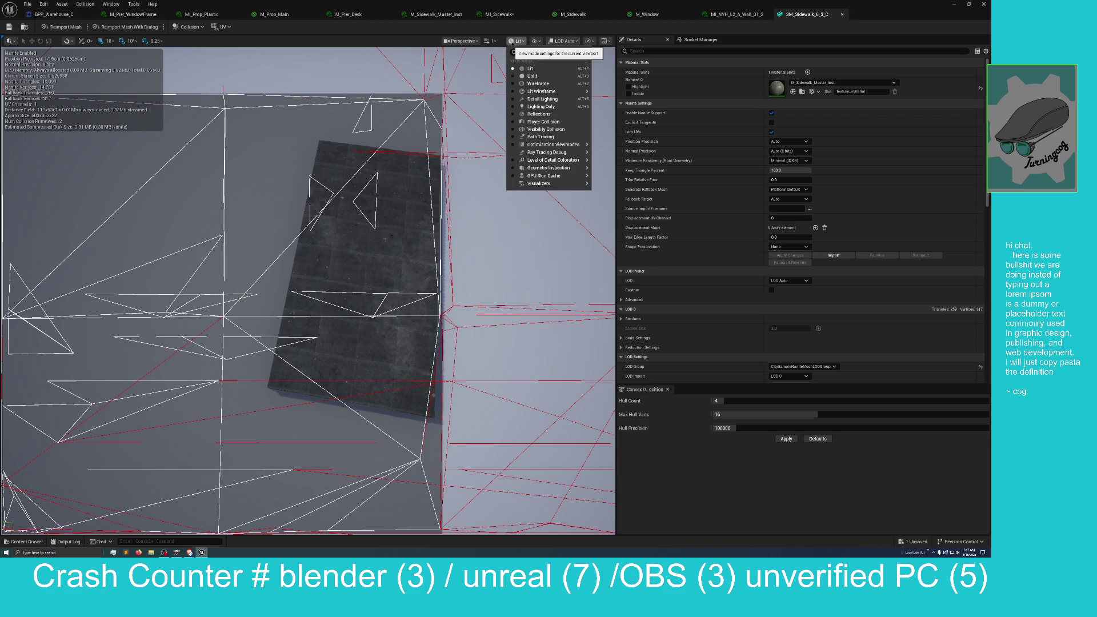
{"action": "mouse_move", "coordinate": [516, 92]}
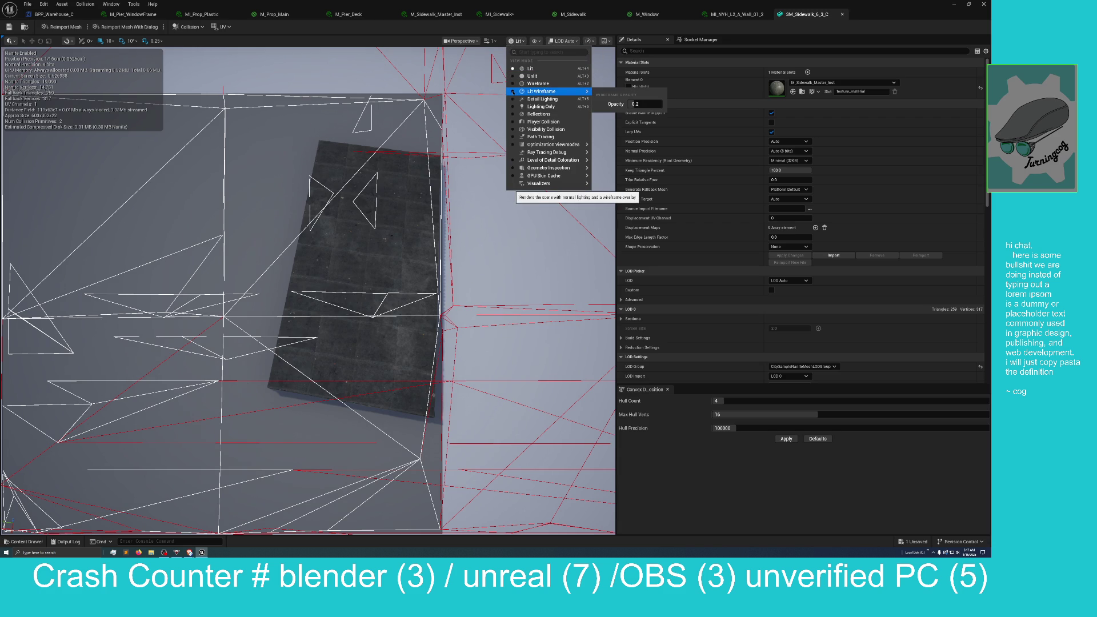
{"action": "left_click", "coordinate": [513, 92]}
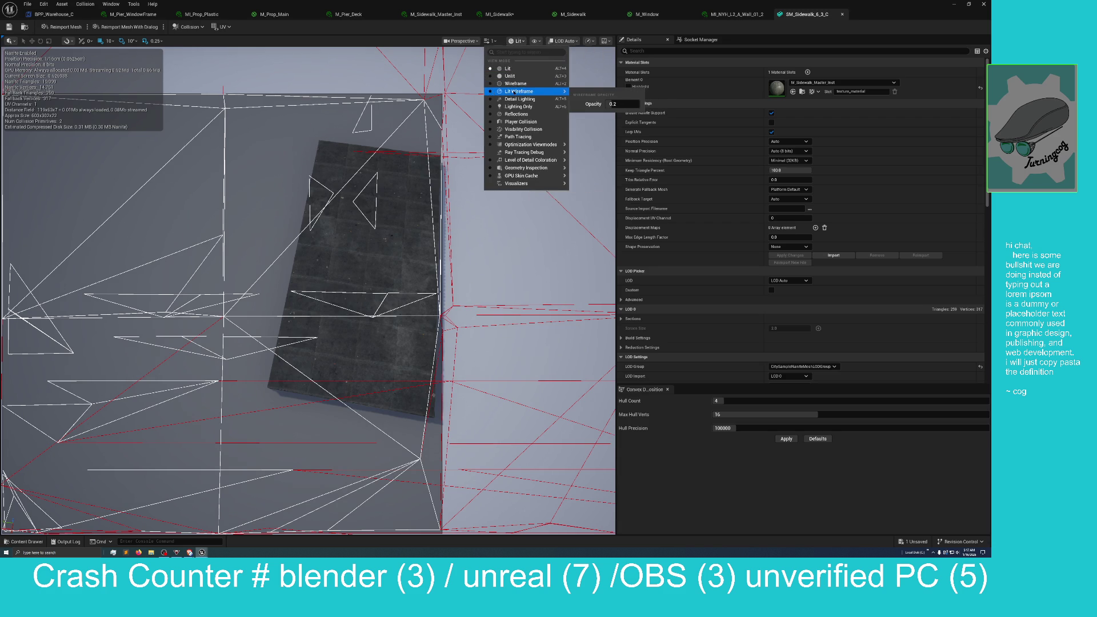
{"action": "left_click", "coordinate": [540, 303]}
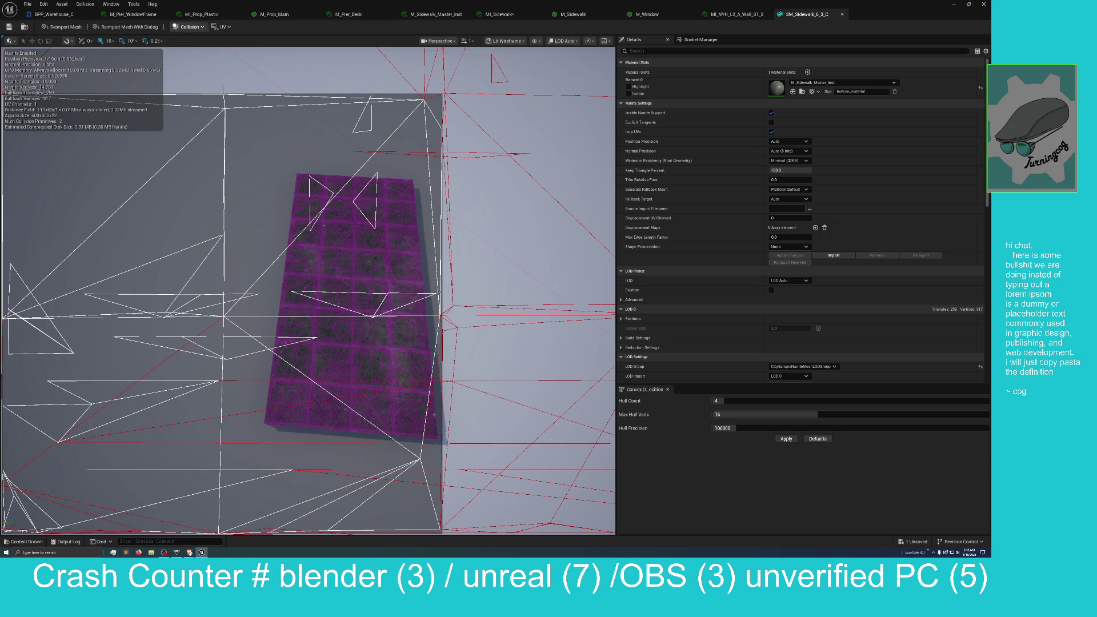
Set the UV channel overlay to None so the slab shows without UV lines
{"action": "left_click", "coordinate": [222, 27]}
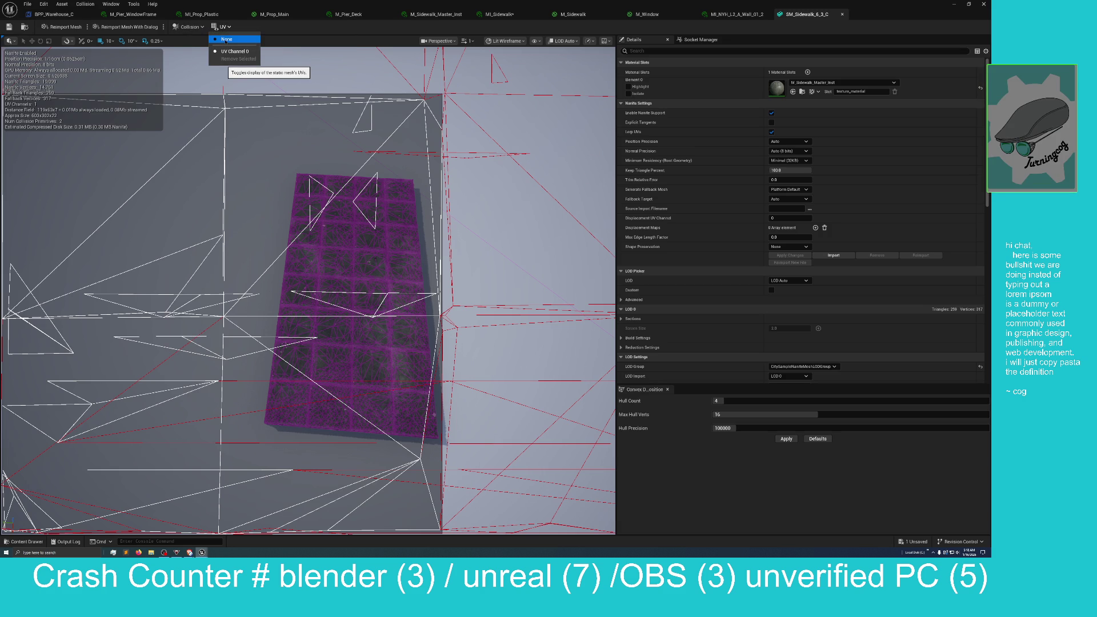
{"action": "left_click", "coordinate": [227, 51]}
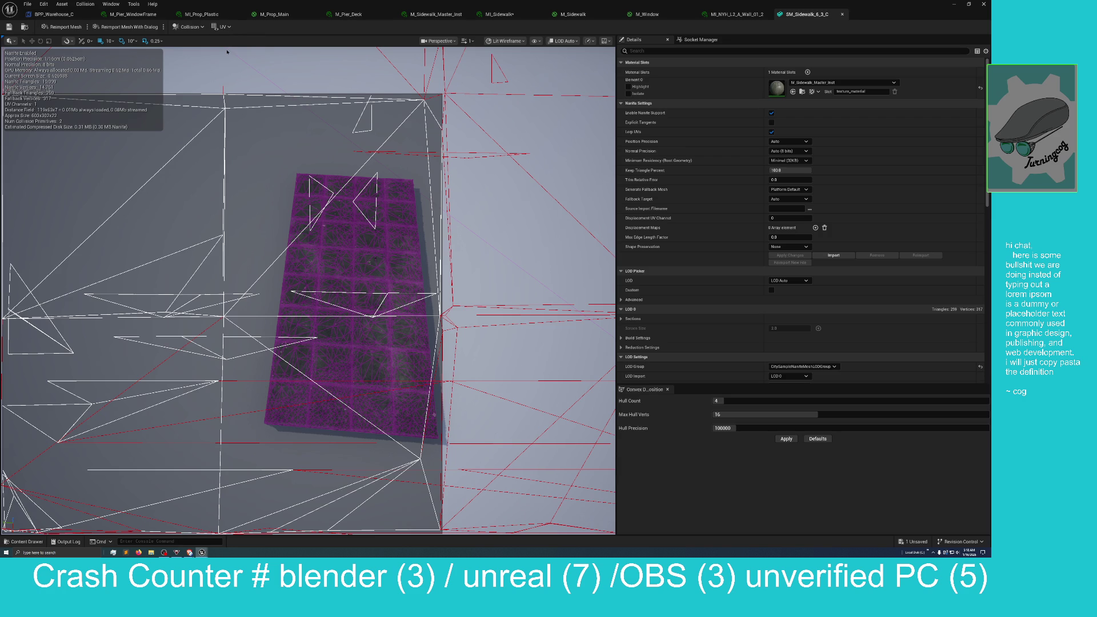
{"action": "left_click", "coordinate": [222, 26]}
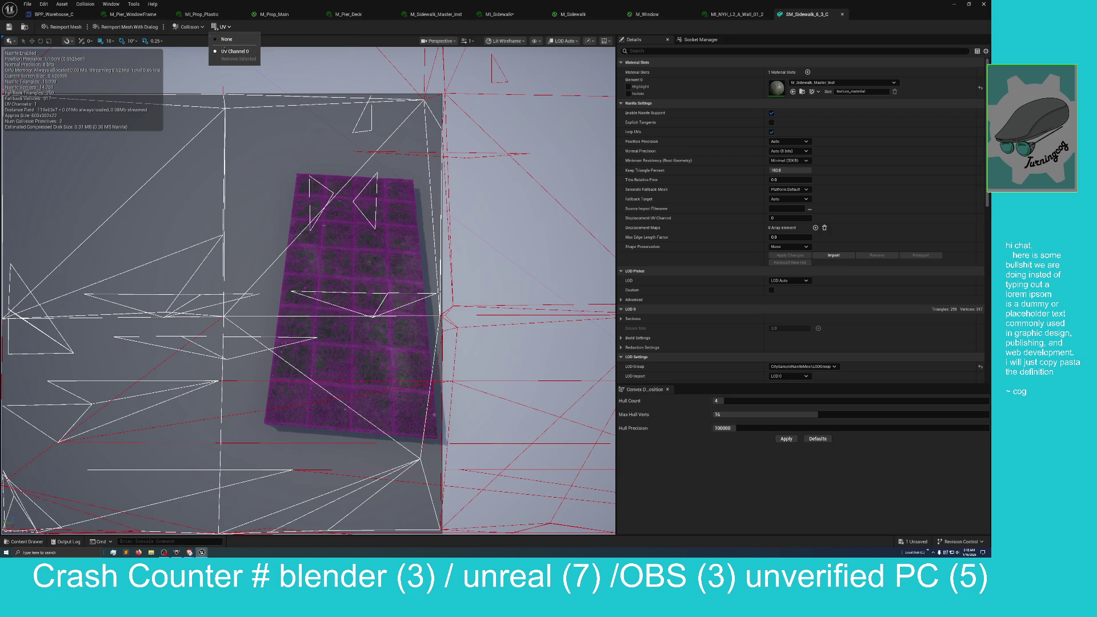
{"action": "left_click", "coordinate": [229, 52]}
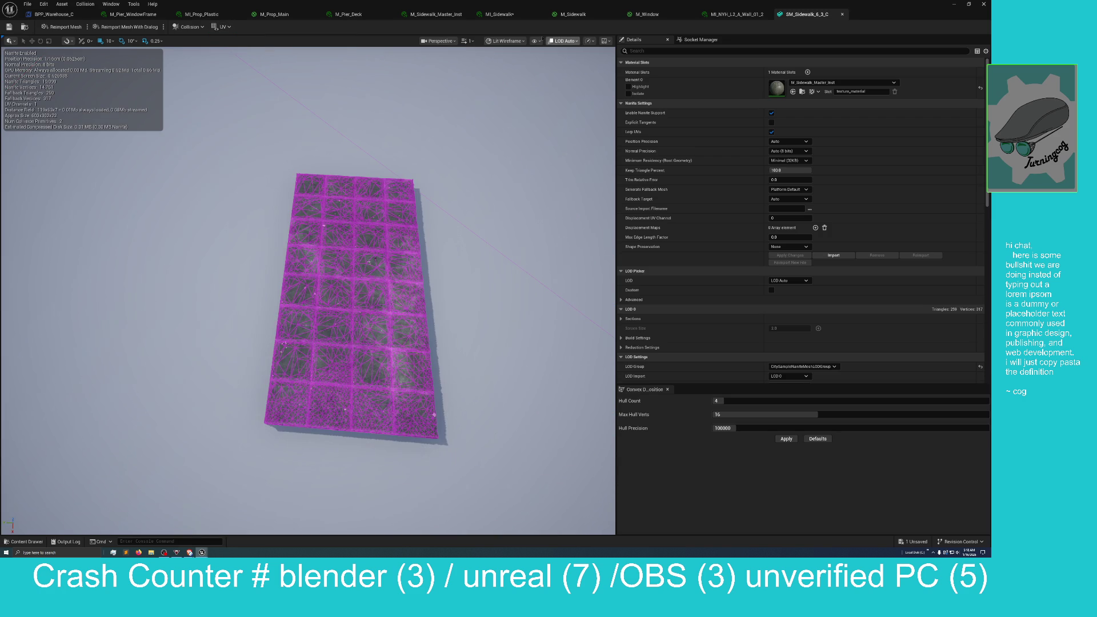
Switch the viewport back to Lit shading and orbit closer to SM_Sidewalk_6_3_C
{"action": "left_click", "coordinate": [505, 41]}
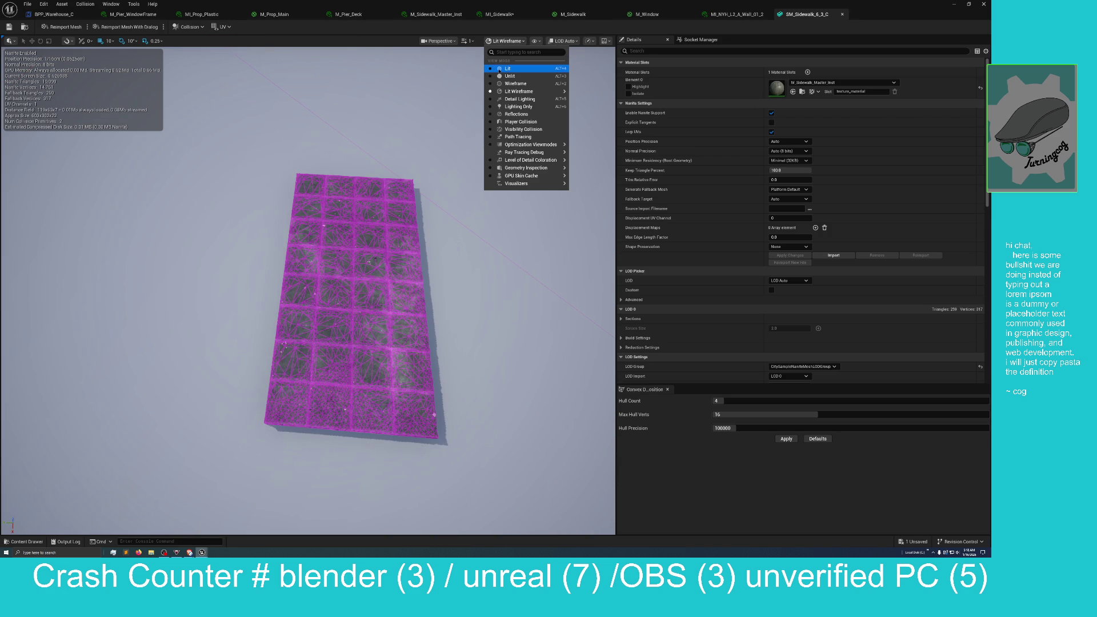
{"action": "left_click", "coordinate": [498, 69]}
{"action": "mouse_move", "coordinate": [352, 309]}
{"action": "left_mouse_down"}
{"action": "mouse_move", "coordinate": [351, 223]}
{"action": "mouse_move", "coordinate": [272, 160]}
{"action": "left_mouse_up"}
Fly the camera down onto the tiled slab surface, then pull back to see the whole slab
{"action": "left_click_drag", "start_coordinate": [453, 260], "coordinate": [454, 260]}
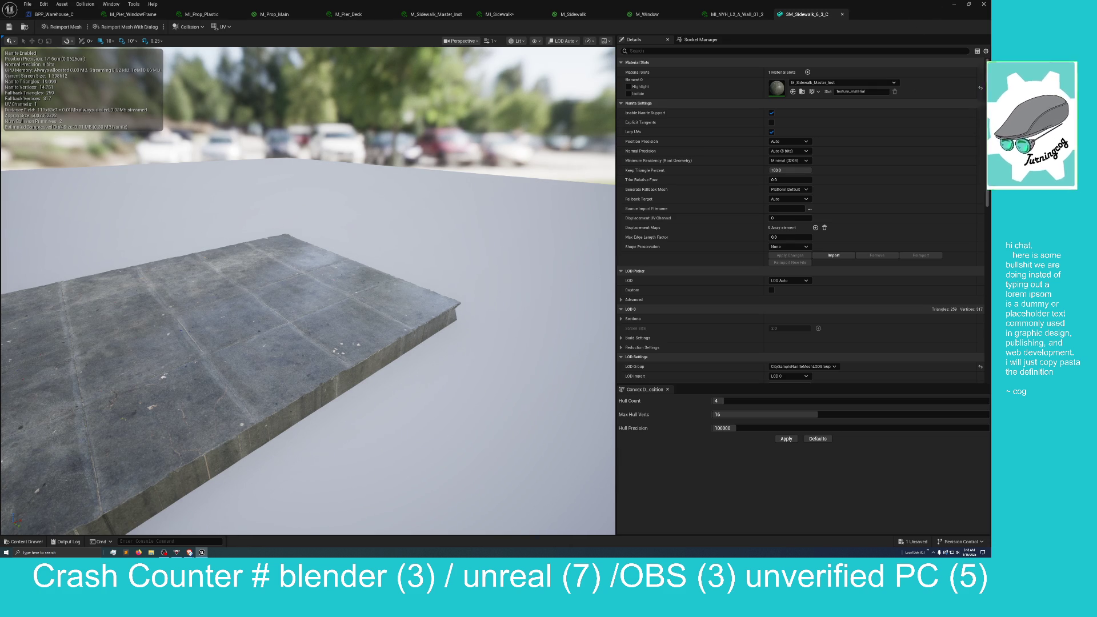
{"action": "key", "text": "w"}
{"action": "scroll", "coordinate": [308, 291], "scroll_direction": "down", "scroll_amount": 2}
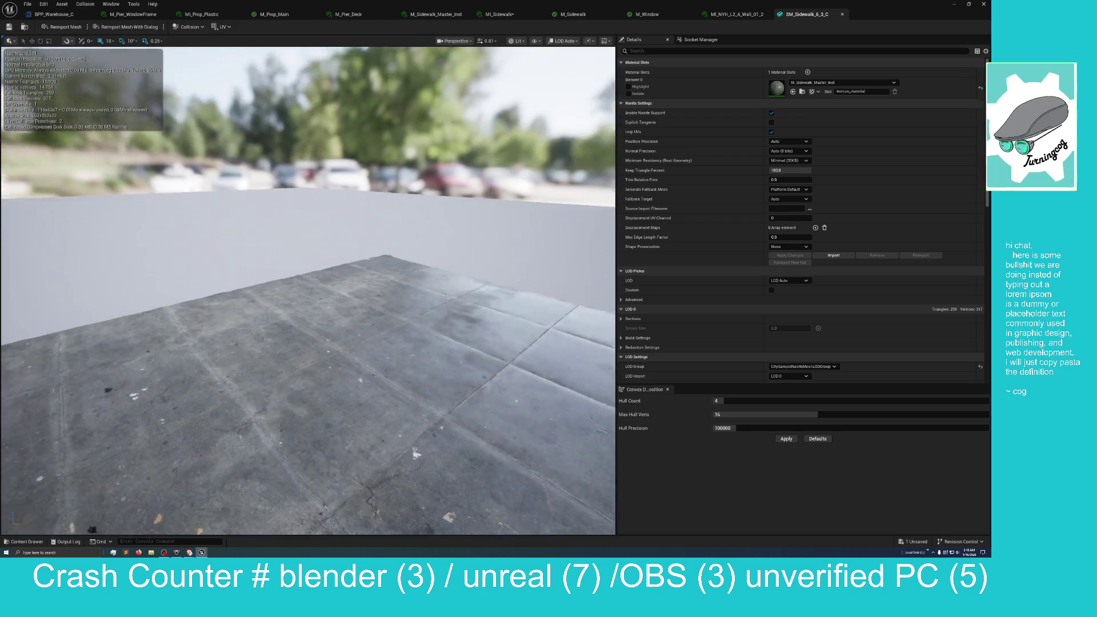
{"action": "key", "text": "s"}
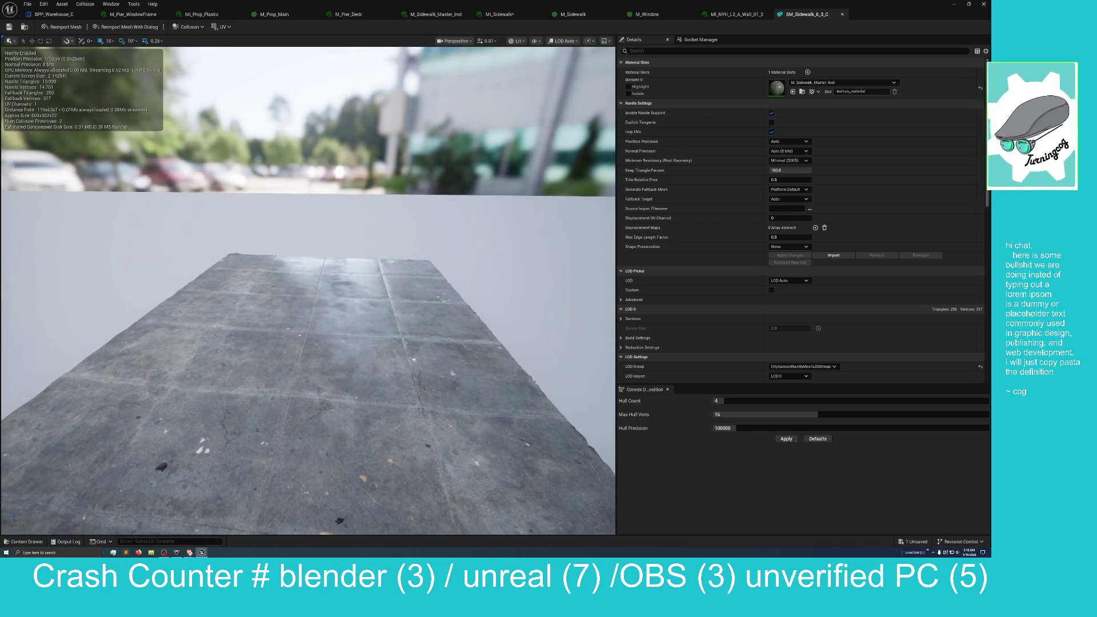